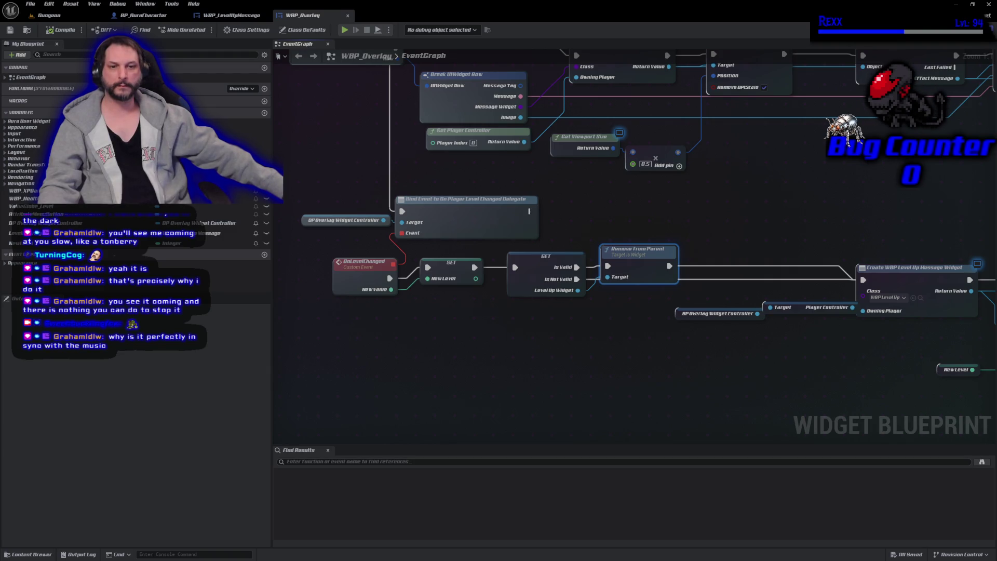
# Switch from Unreal to the Chrome window showing the Twitch Creator Dashboard Emotes page
pyautogui.hotkey('alt', 'Tab')
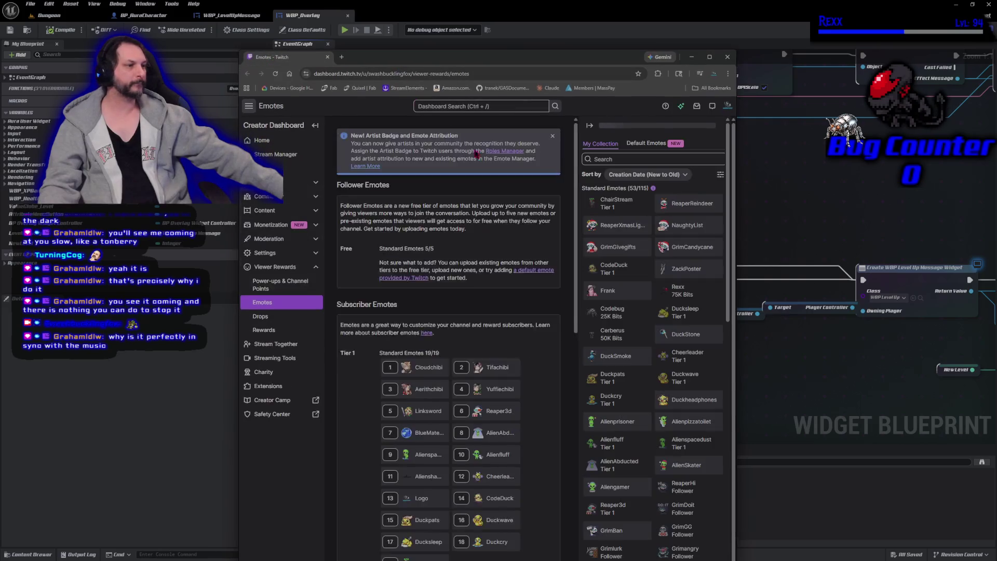
# Remove the Cactuar animated emote from its slot, confirming the removal
pyautogui.scroll(-4, 464, 415)
pyautogui.scroll(-3, 464, 415)
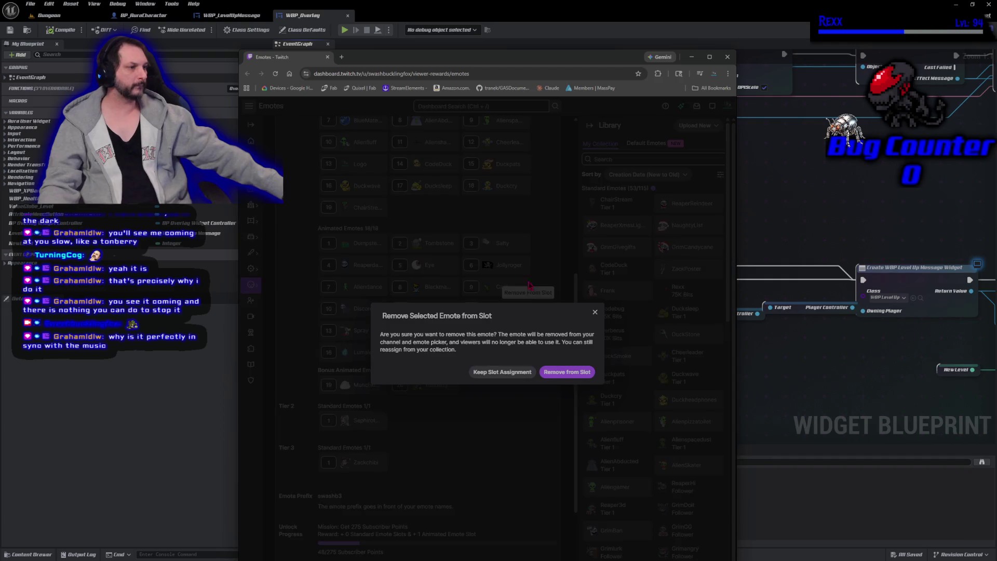
pyautogui.click(527, 279)
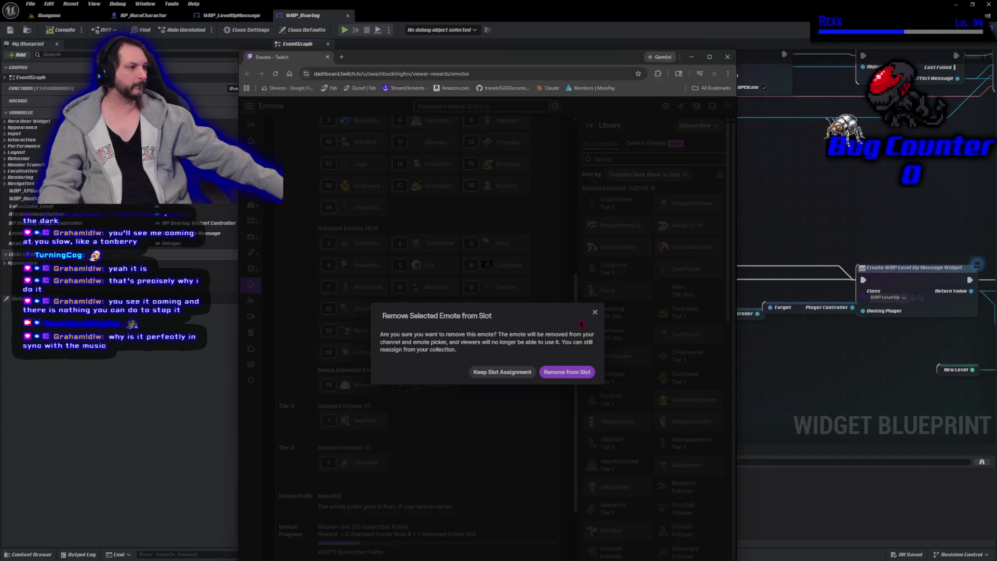
pyautogui.click(595, 312)
pyautogui.moveTo(497, 289)
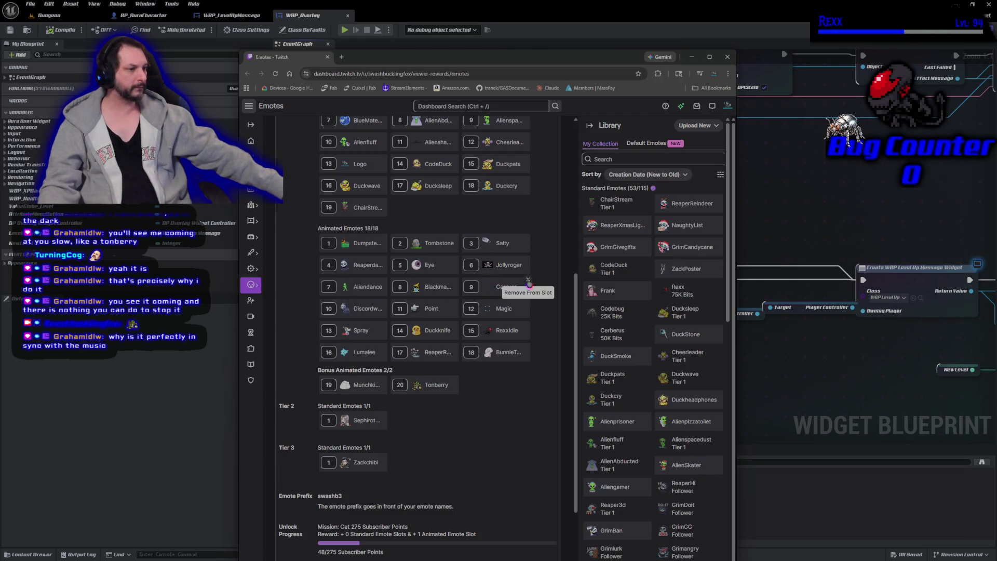
pyautogui.click(529, 281)
pyautogui.click(556, 372)
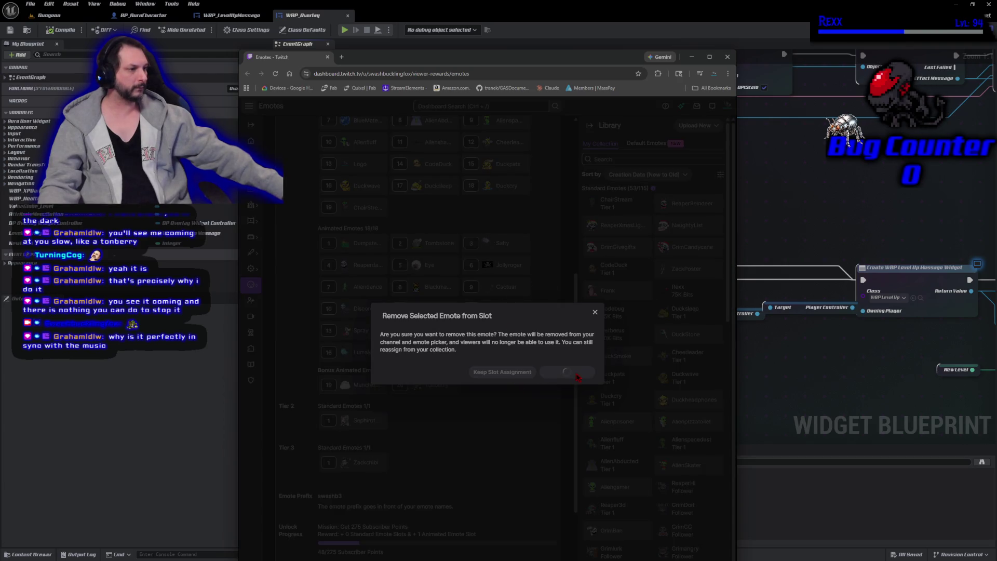
# Assign MonkeyDance from the Library as a Tier 1 emote, then return to Unreal
pyautogui.scroll(-10, 645, 423)
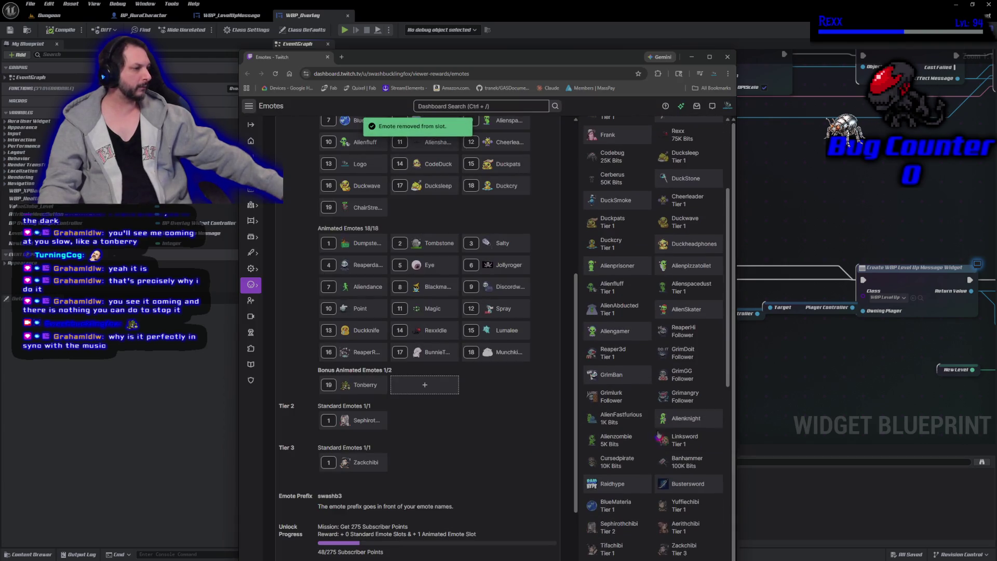
pyautogui.scroll(-2, 644, 422)
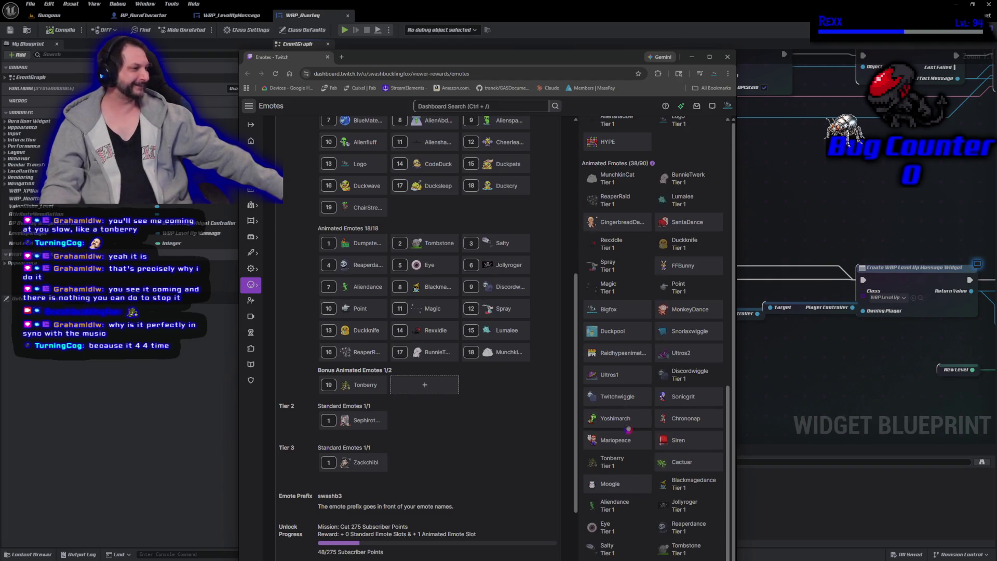
pyautogui.click(683, 308)
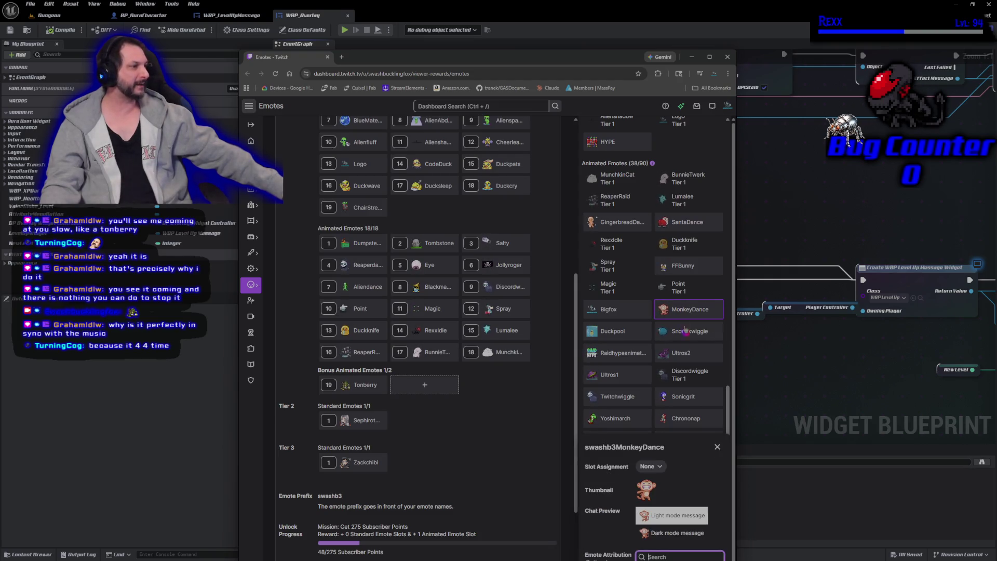
pyautogui.scroll(-1, 669, 506)
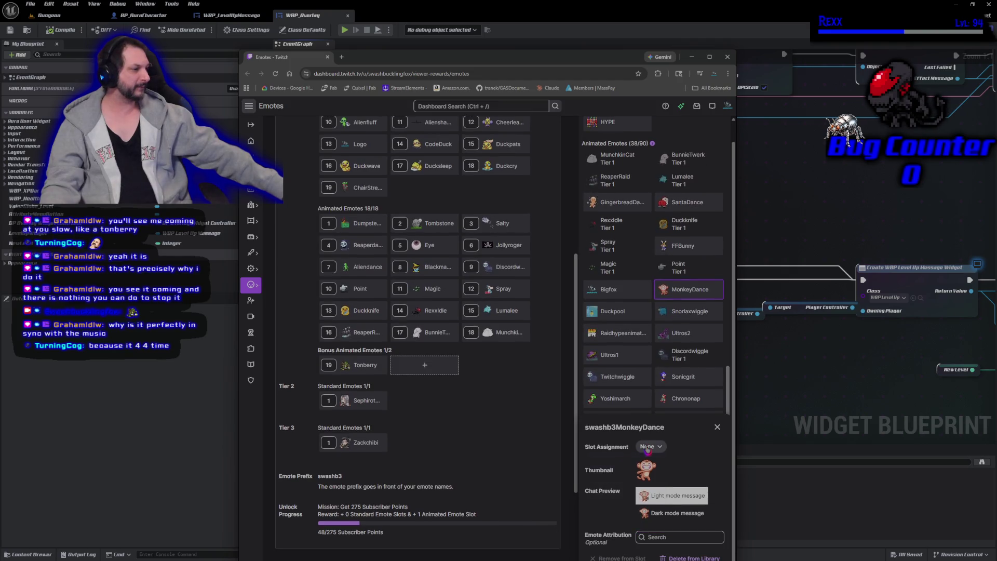
pyautogui.click(648, 446)
pyautogui.click(621, 493)
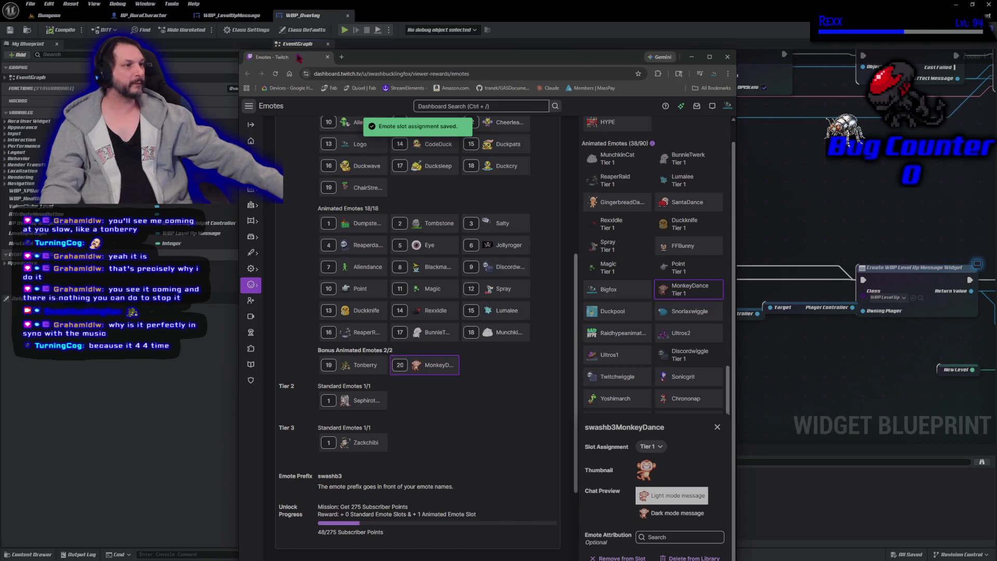
pyautogui.hotkey('alt', 'Tab')
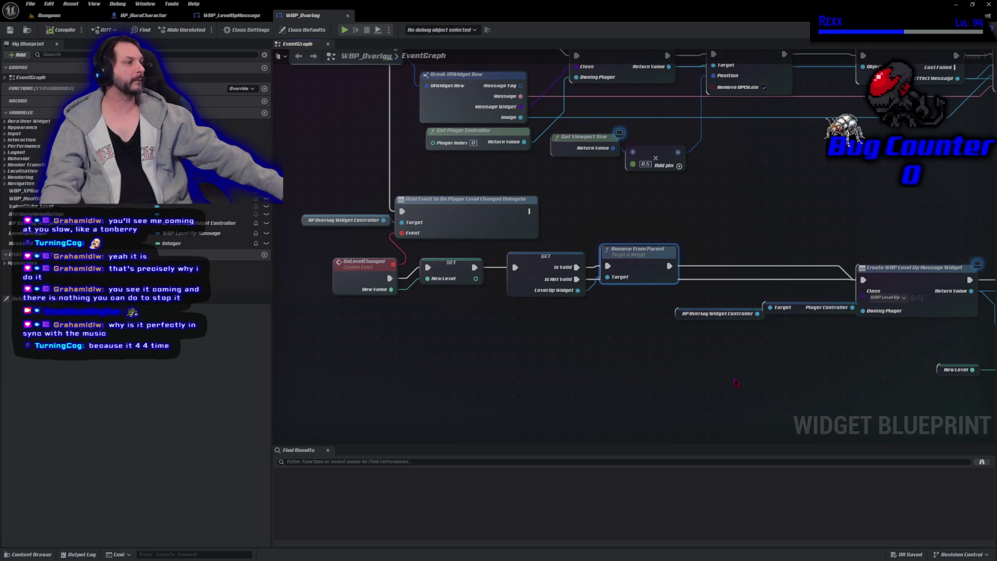
# Place a Level Up Widget getter node beside SetText, discarding an accidental setter
pyautogui.moveTo(736, 383); pyautogui.dragTo(494, 379)
pyautogui.moveTo(851, 359)
pyautogui.mouseDown()
pyautogui.moveTo(573, 306)
pyautogui.moveTo(439, 320)
pyautogui.mouseUp()
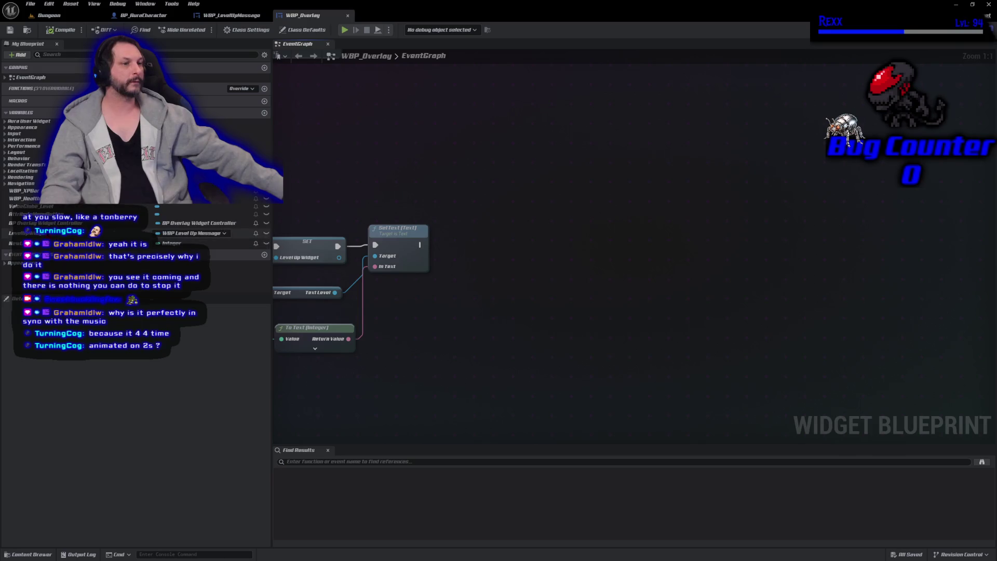
pyautogui.moveTo(186, 233)
pyautogui.mouseDown()
pyautogui.moveTo(410, 247)
pyautogui.moveTo(457, 270)
pyautogui.mouseUp()
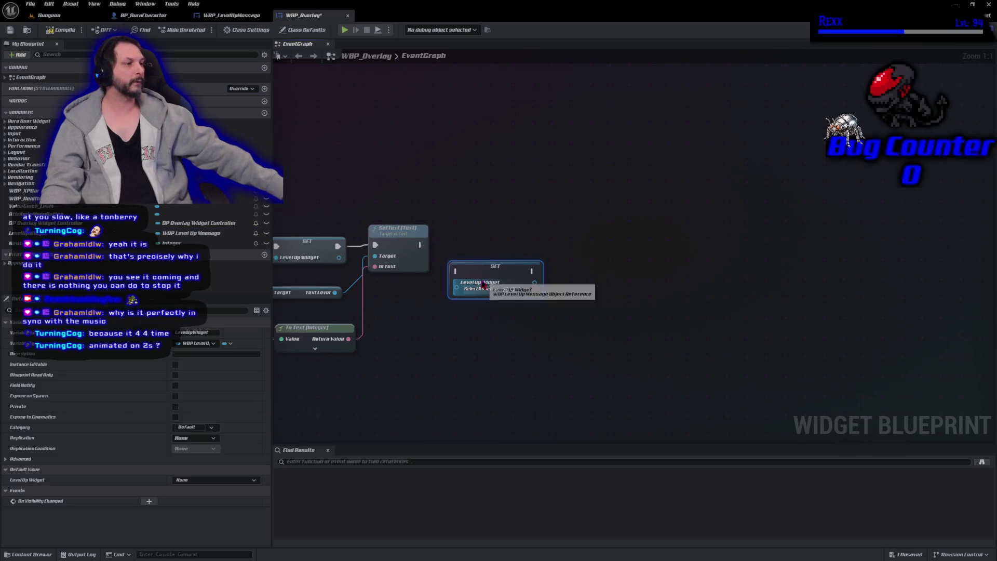
pyautogui.click(477, 295)
pyautogui.press('Delete')
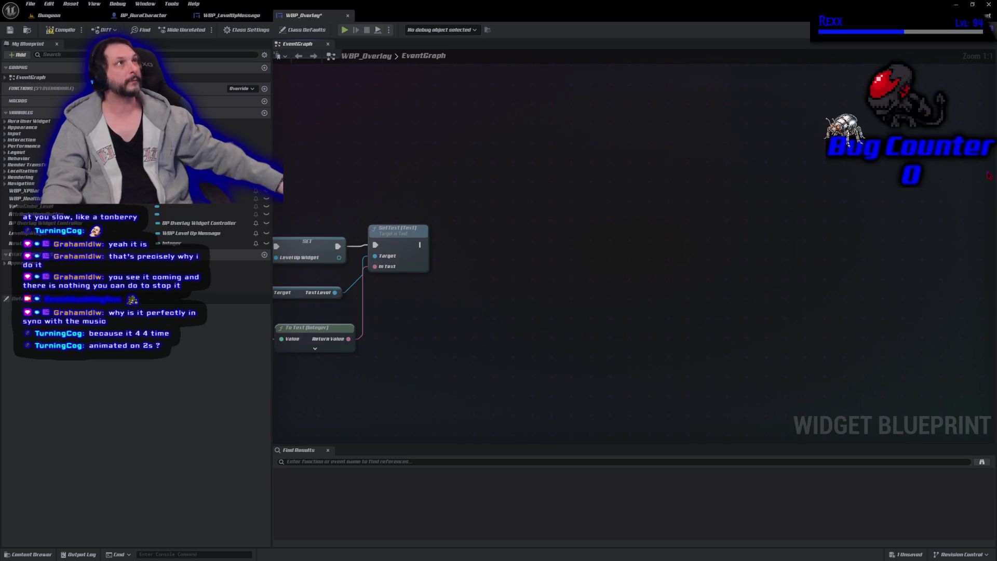
pyautogui.moveTo(187, 233)
pyautogui.mouseDown()
pyautogui.moveTo(470, 274)
pyautogui.moveTo(480, 257)
pyautogui.moveTo(442, 266)
pyautogui.mouseUp()
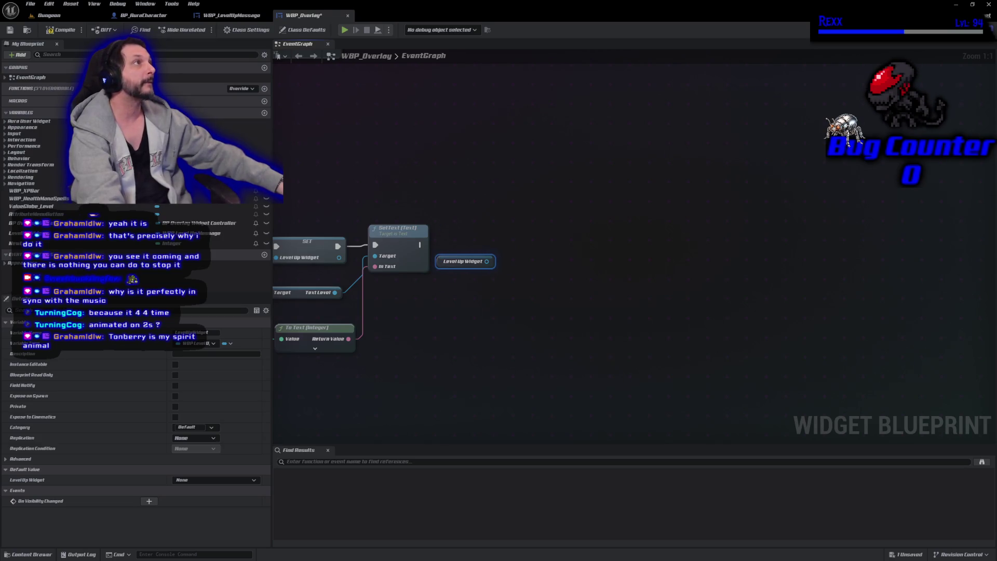
# Wire an Add to Viewport node after SetText, save WBP_Overlay, and open Dungeon
pyautogui.moveTo(486, 261); pyautogui.dragTo(511, 257)
pyautogui.write('add t')
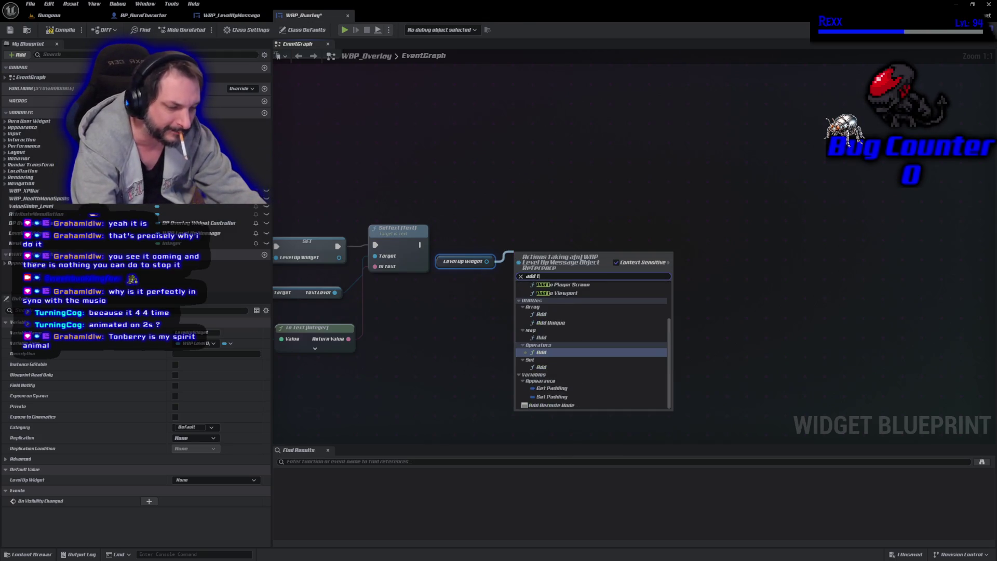
pyautogui.write('o v')
pyautogui.press('Return')
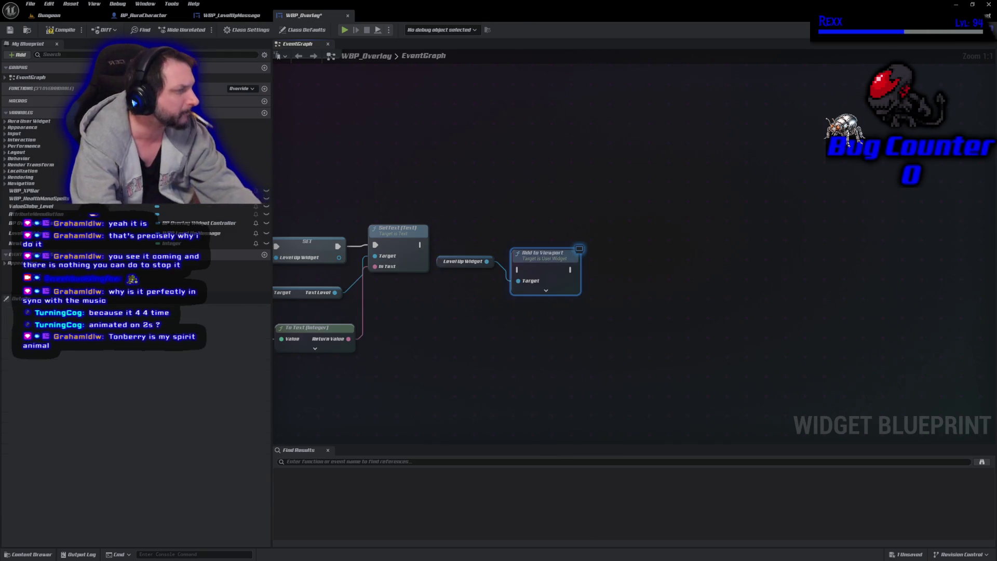
pyautogui.moveTo(420, 244)
pyautogui.mouseDown()
pyautogui.moveTo(517, 269)
pyautogui.moveTo(526, 238)
pyautogui.mouseUp()
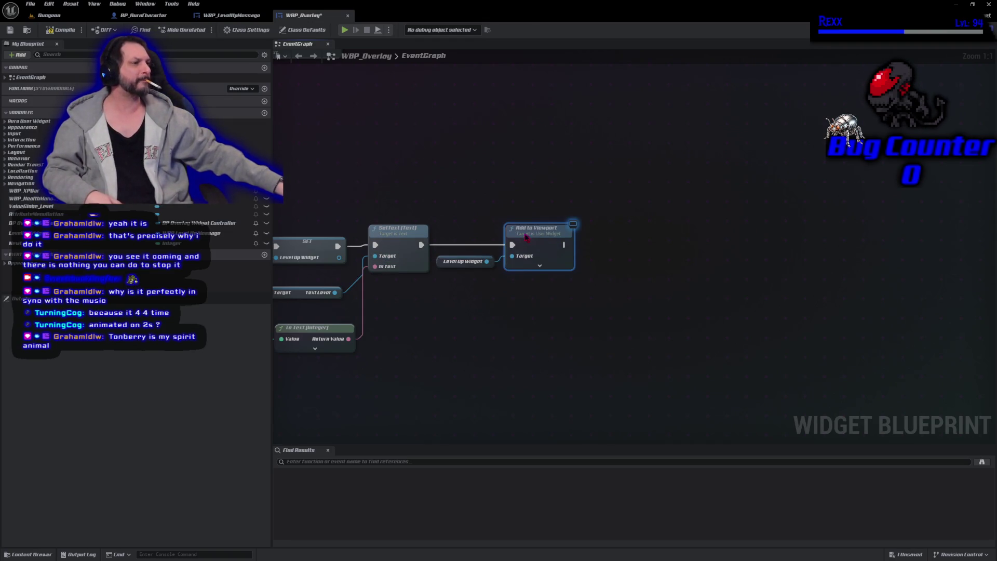
pyautogui.hotkey('ctrl', 's')
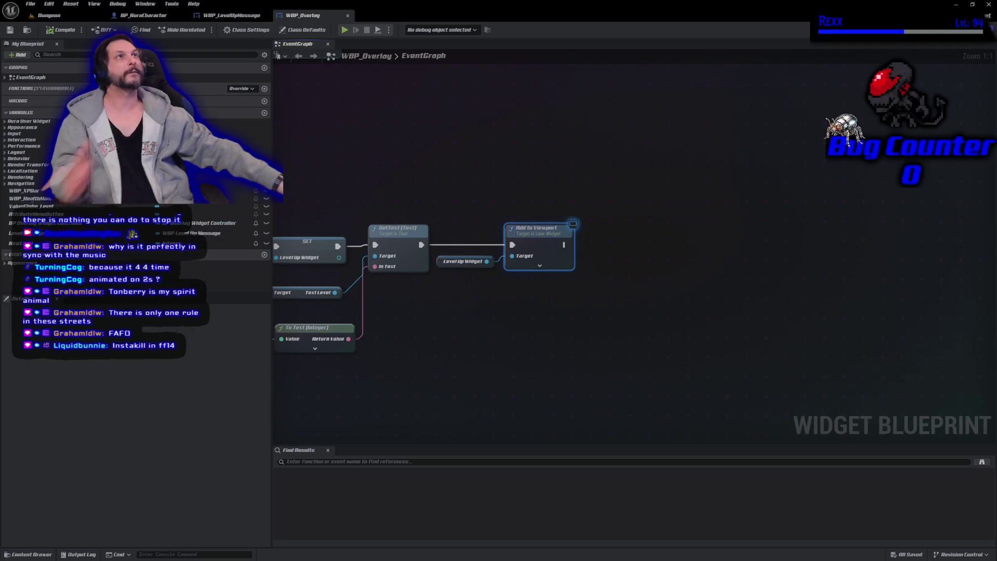
pyautogui.click(49, 15)
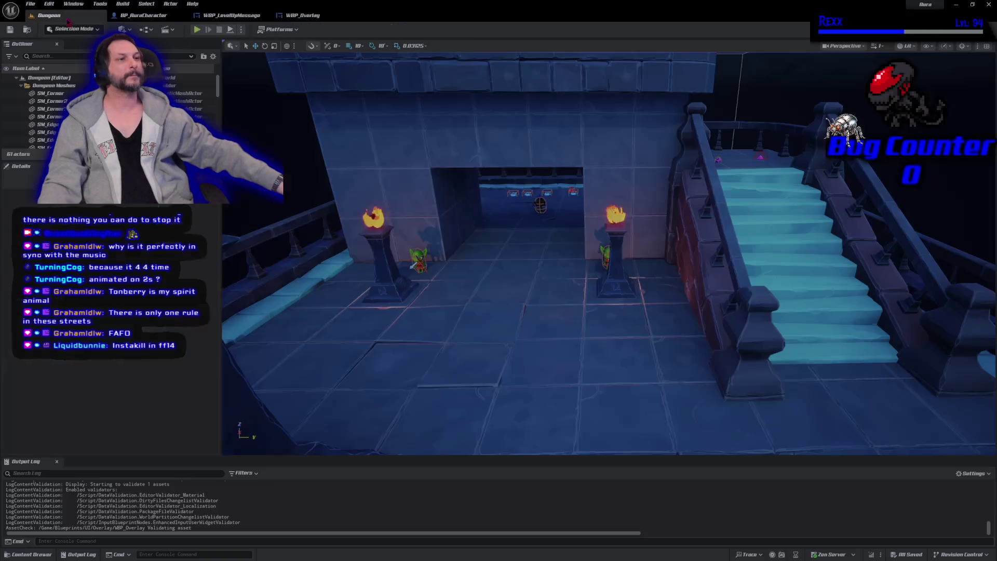
# Start Play In Editor and firebolt the goblins near the starting area
pyautogui.hotkey('alt', 'p')
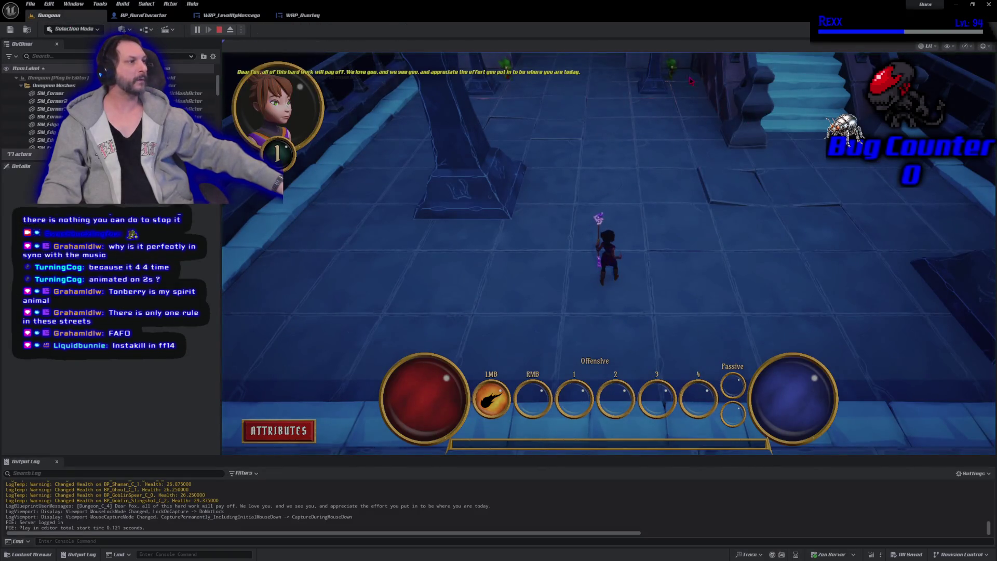
pyautogui.click(673, 153)
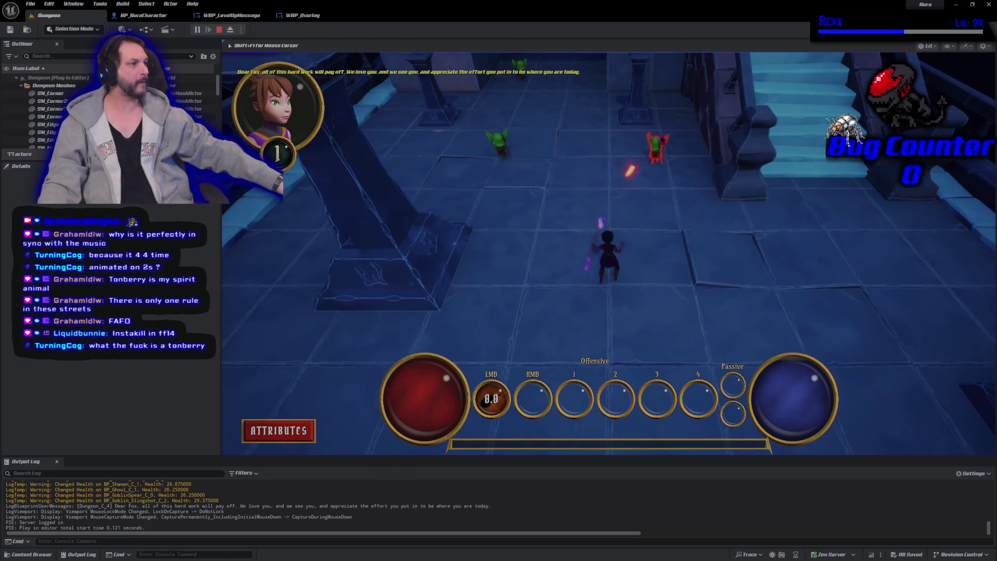
pyautogui.click(645, 154)
pyautogui.click(644, 159)
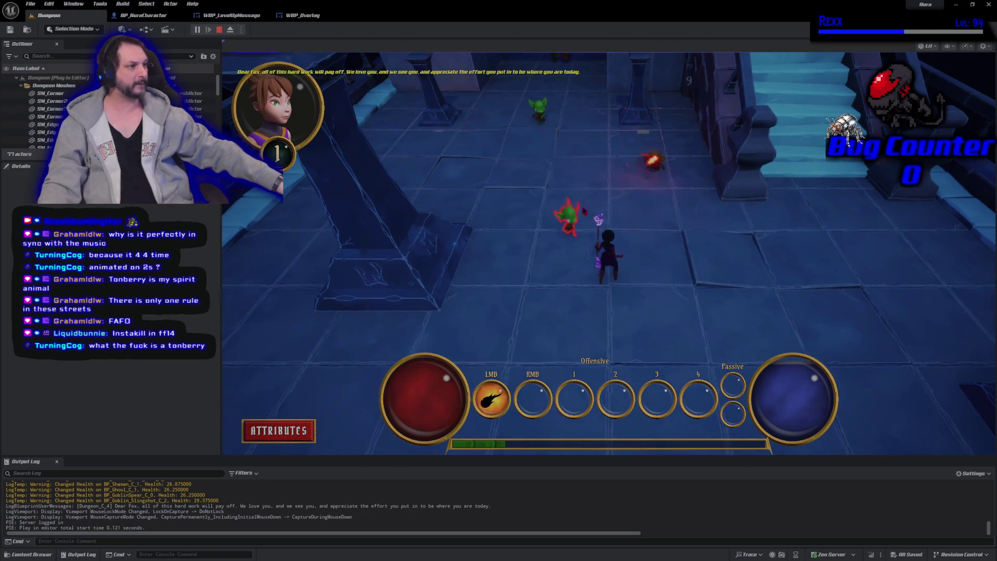
pyautogui.click(576, 228)
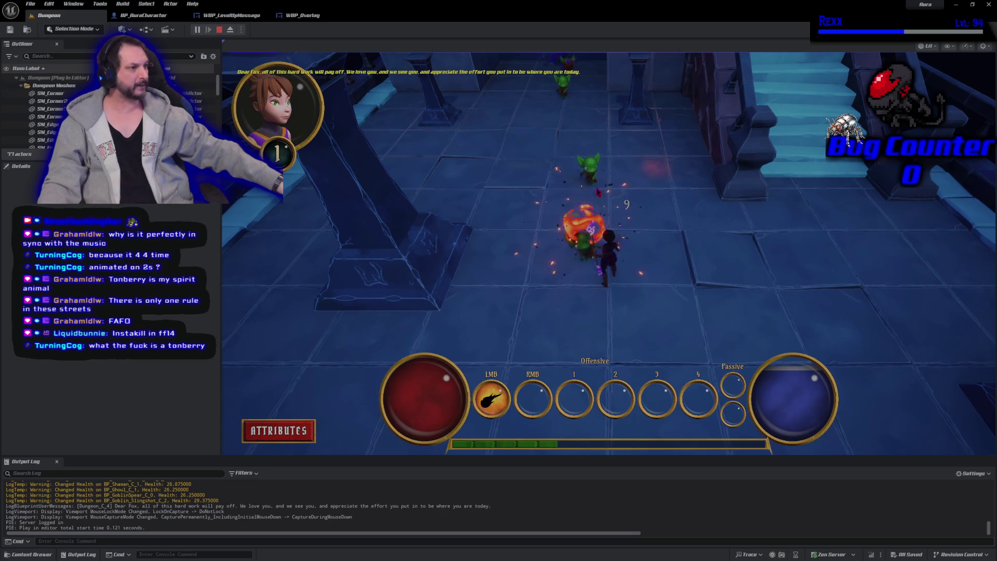
pyautogui.click(591, 171)
pyautogui.click(592, 171)
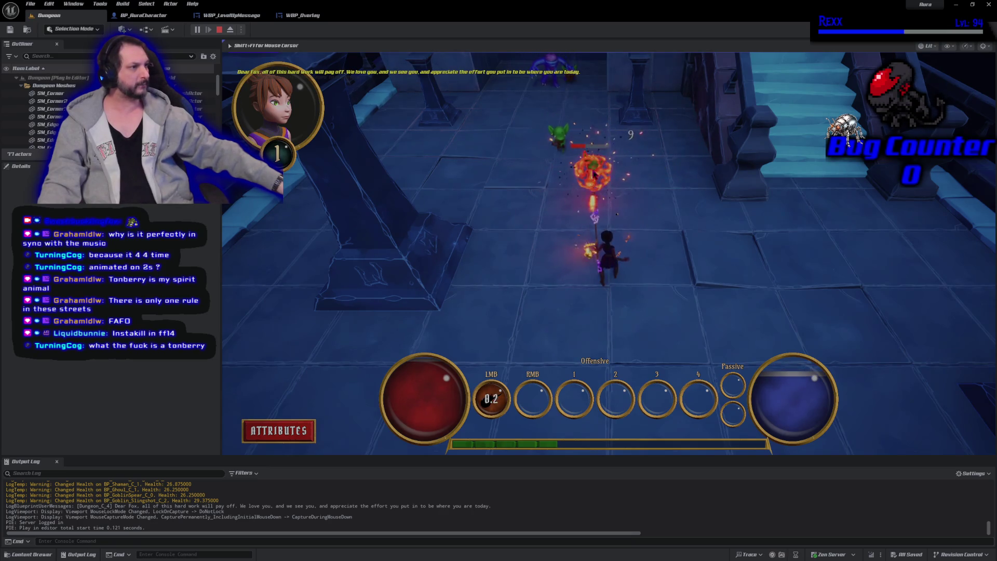
pyautogui.click(594, 179)
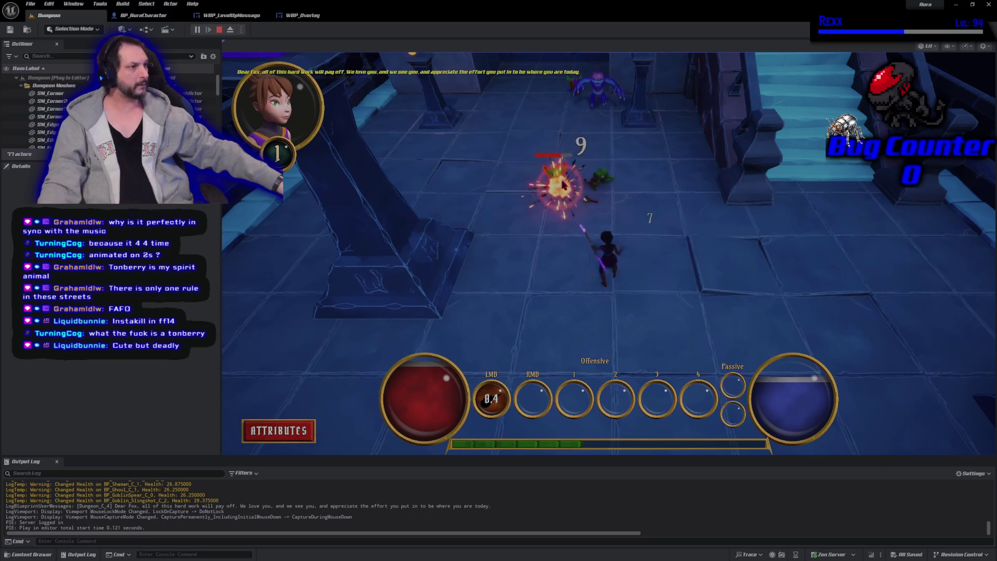
pyautogui.click(597, 129)
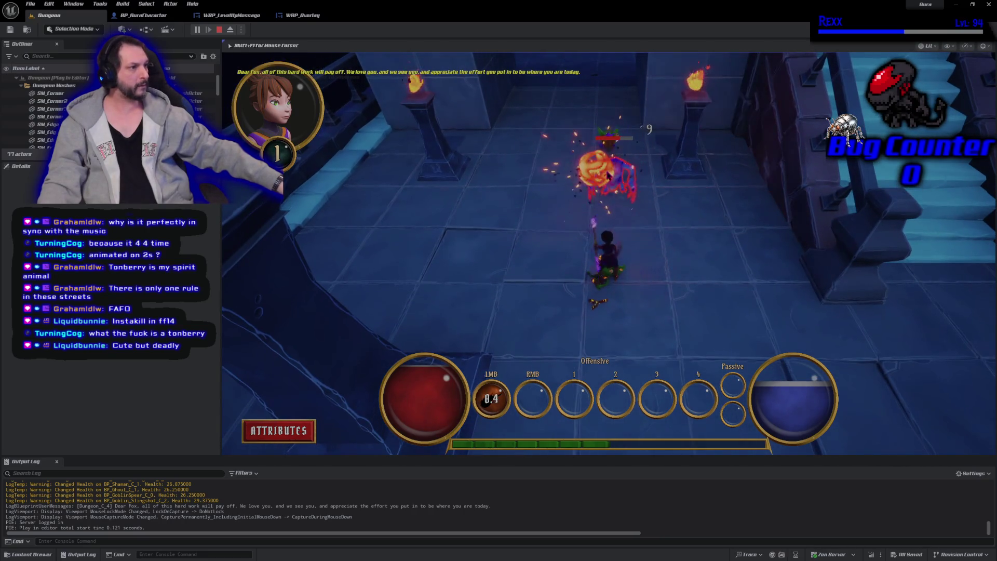
pyautogui.click(607, 174)
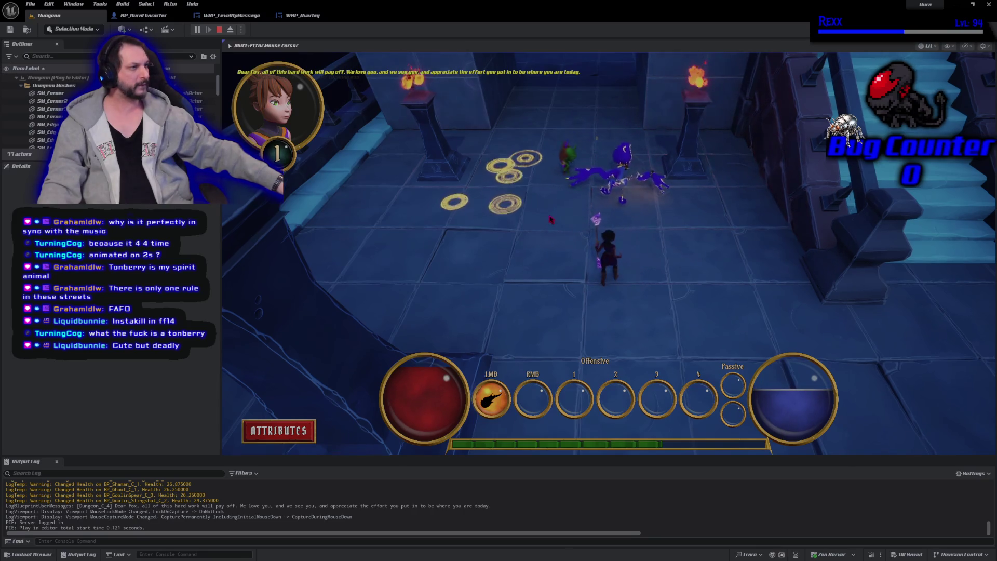
# Firebolt the red demons further along the hall, then retreat
pyautogui.click(551, 220)
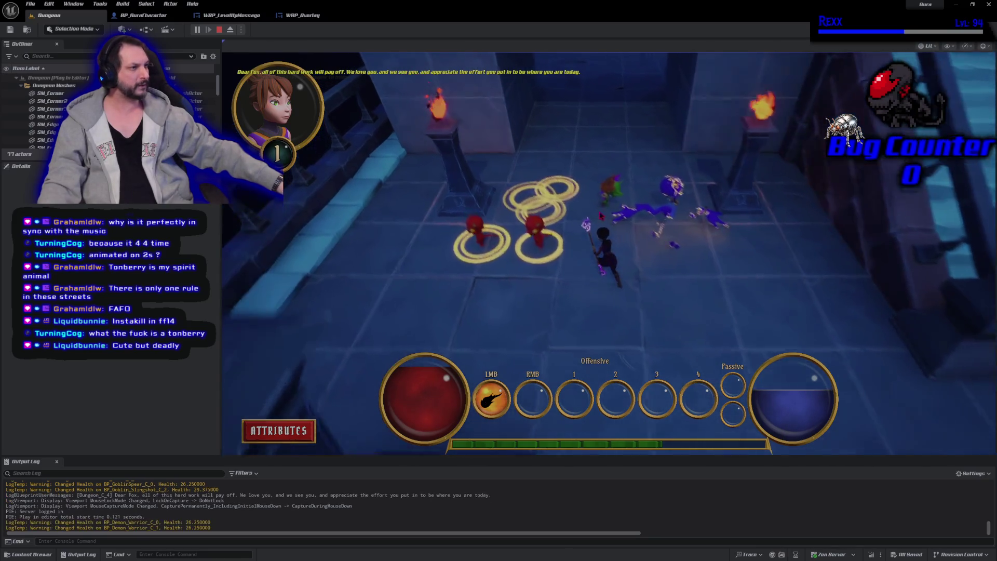
pyautogui.click(631, 213)
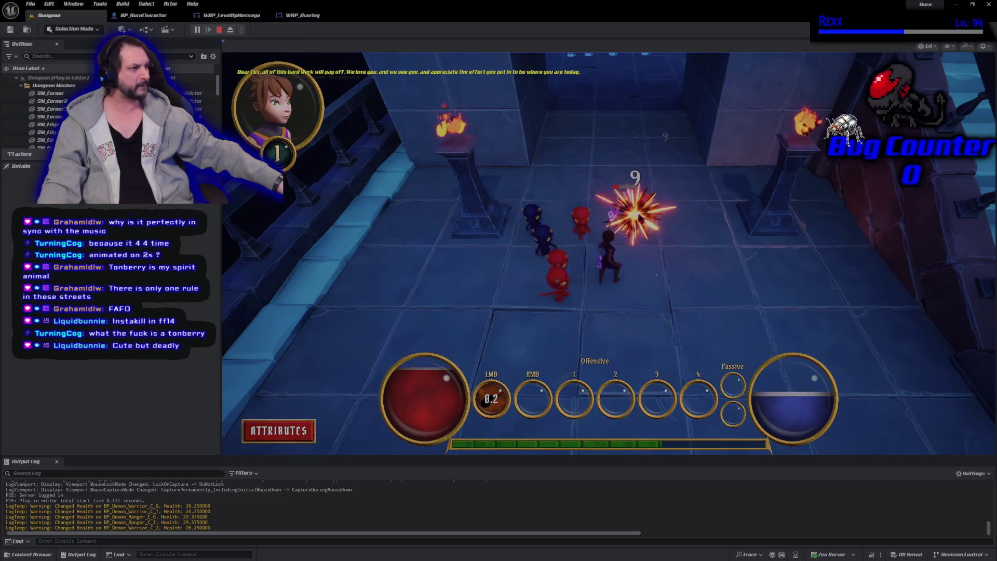
pyautogui.click(680, 298)
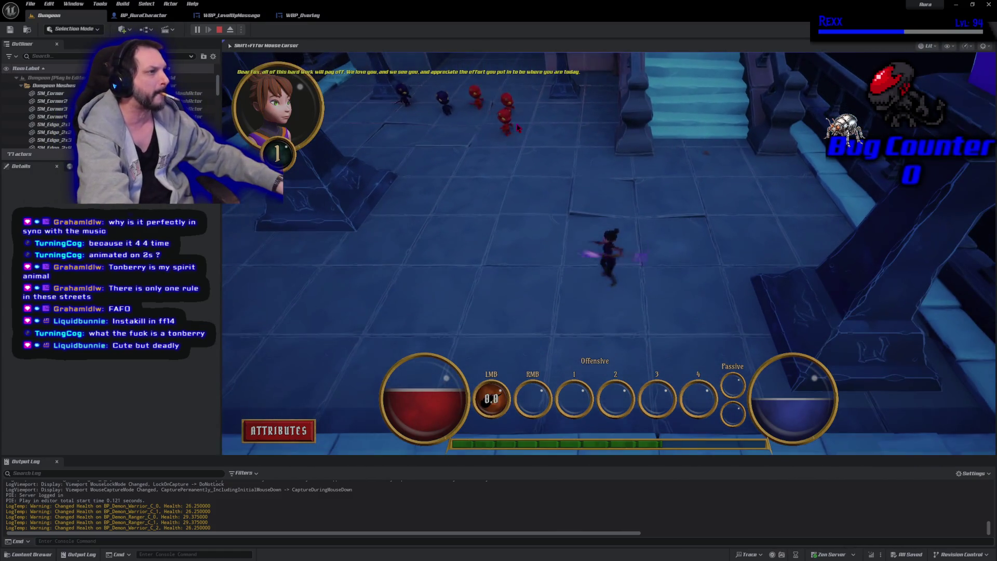
pyautogui.click(528, 144)
pyautogui.click(520, 127)
pyautogui.click(524, 133)
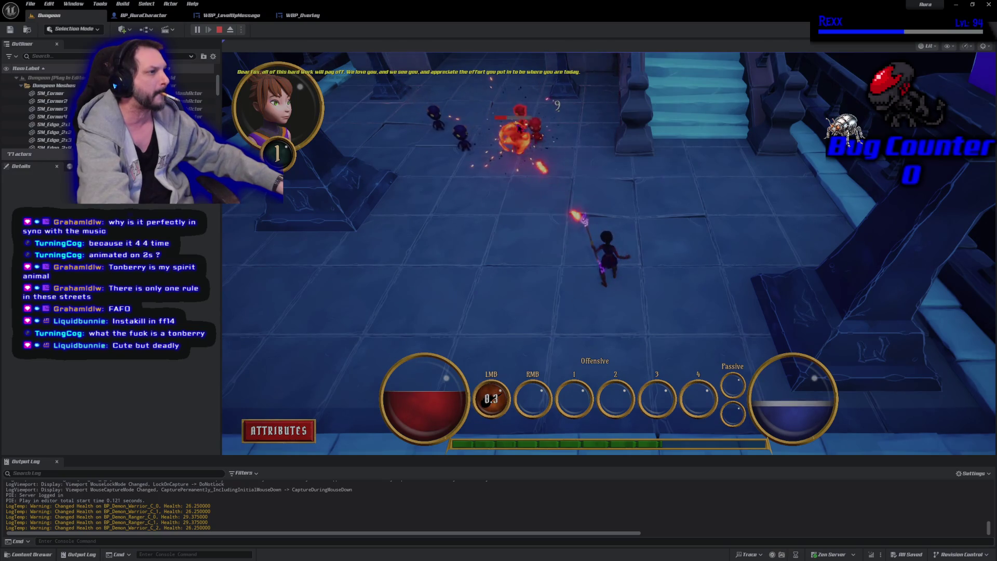
pyautogui.click(555, 151)
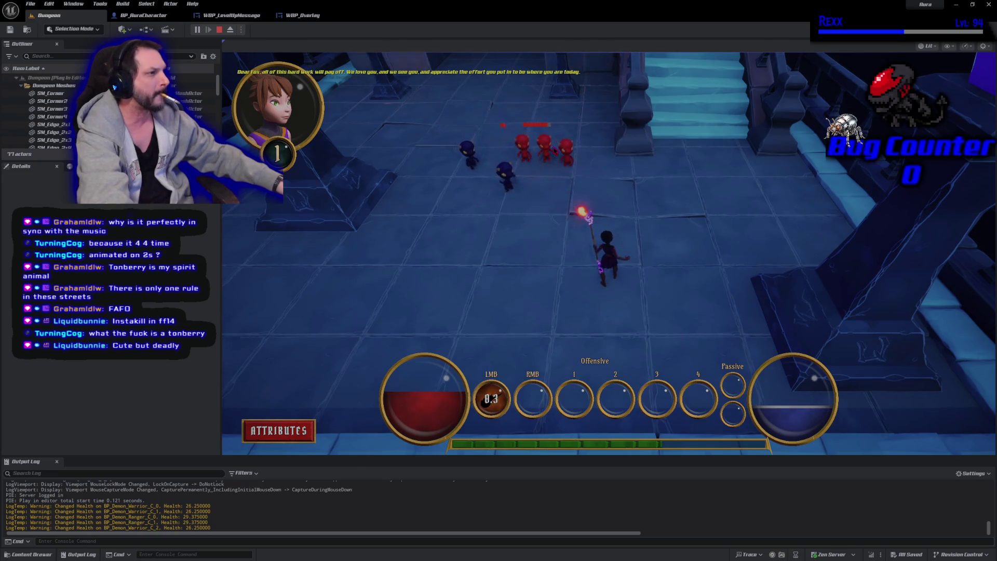
pyautogui.click(562, 184)
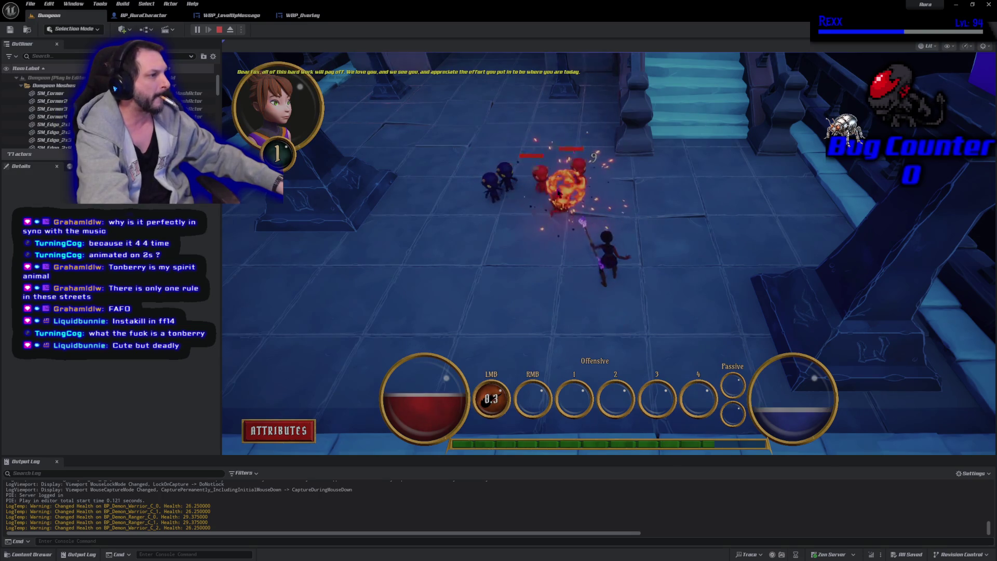
pyautogui.click(498, 270)
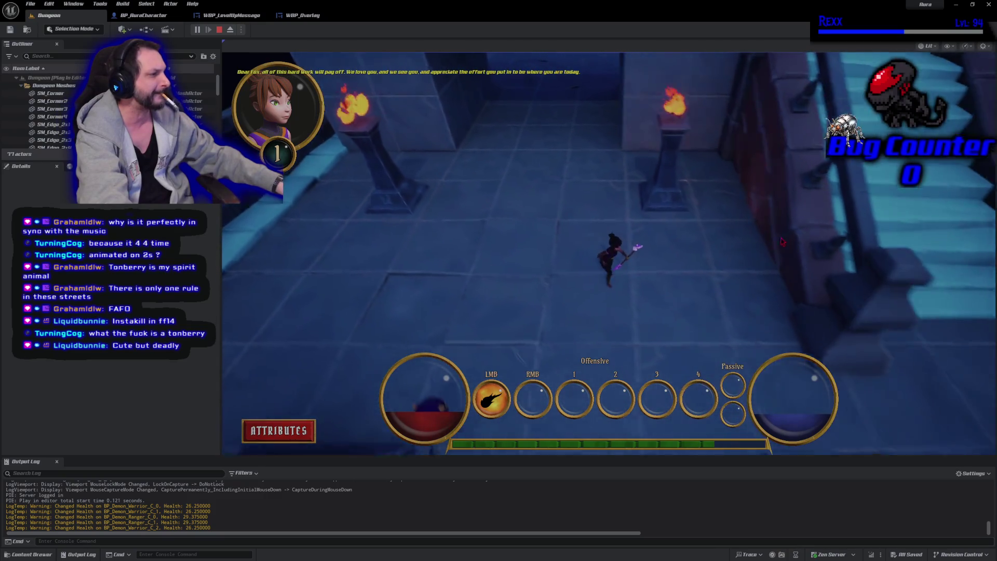
# Roam the corridors fighting until the Level 2 message appears, then stop the session
pyautogui.click(745, 244)
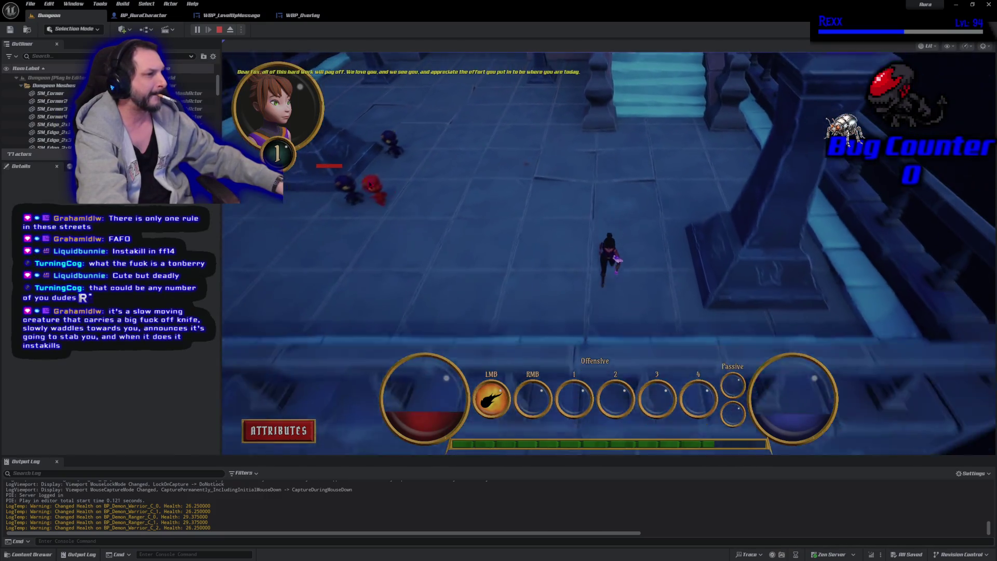
pyautogui.click(429, 172)
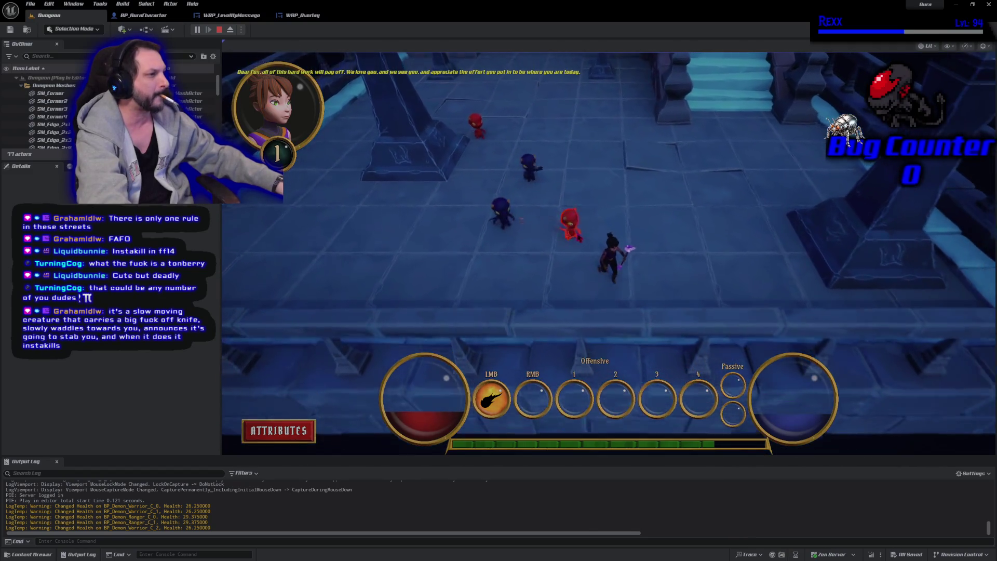
pyautogui.click(567, 225)
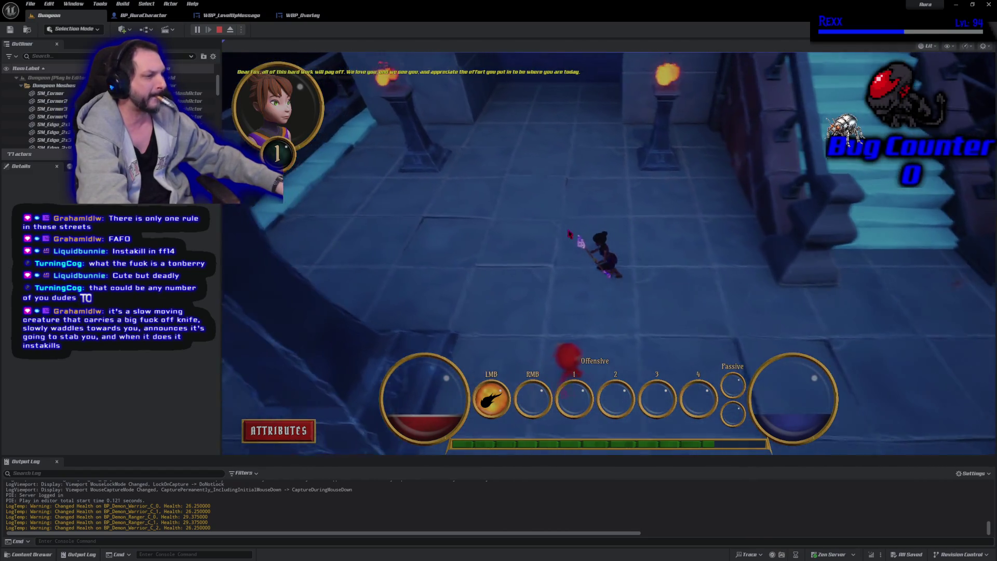
pyautogui.click(710, 264)
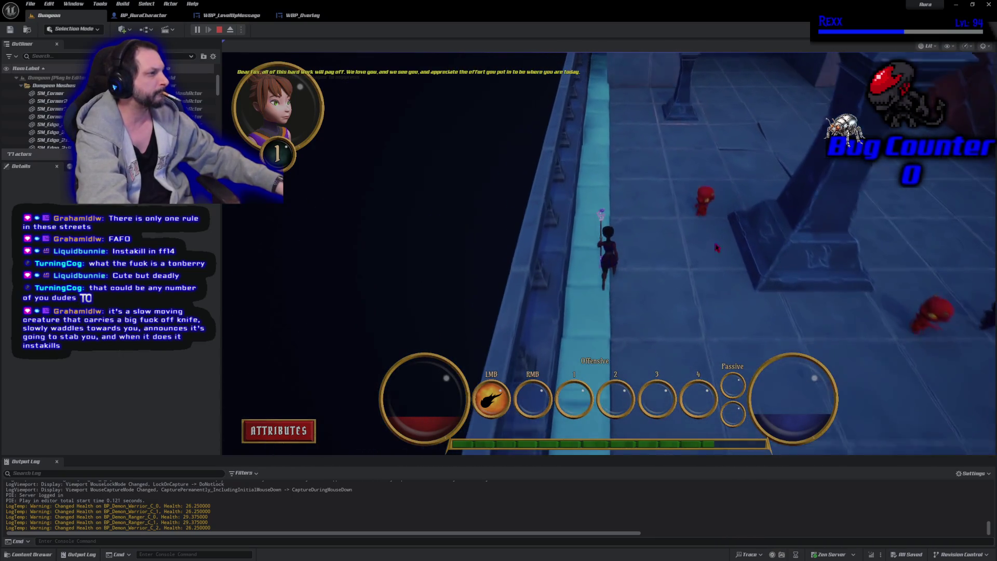
pyautogui.click(662, 235)
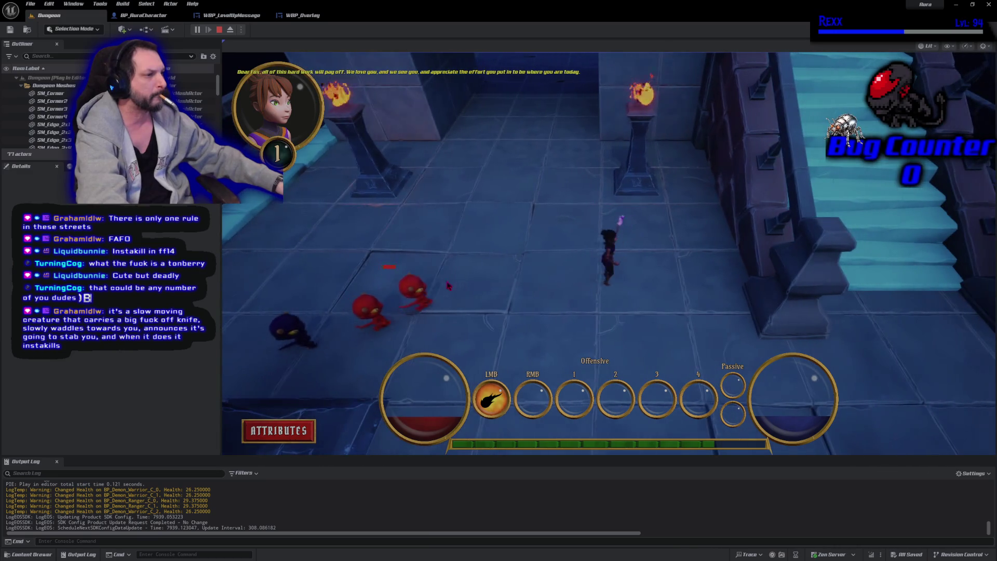
pyautogui.click(625, 143)
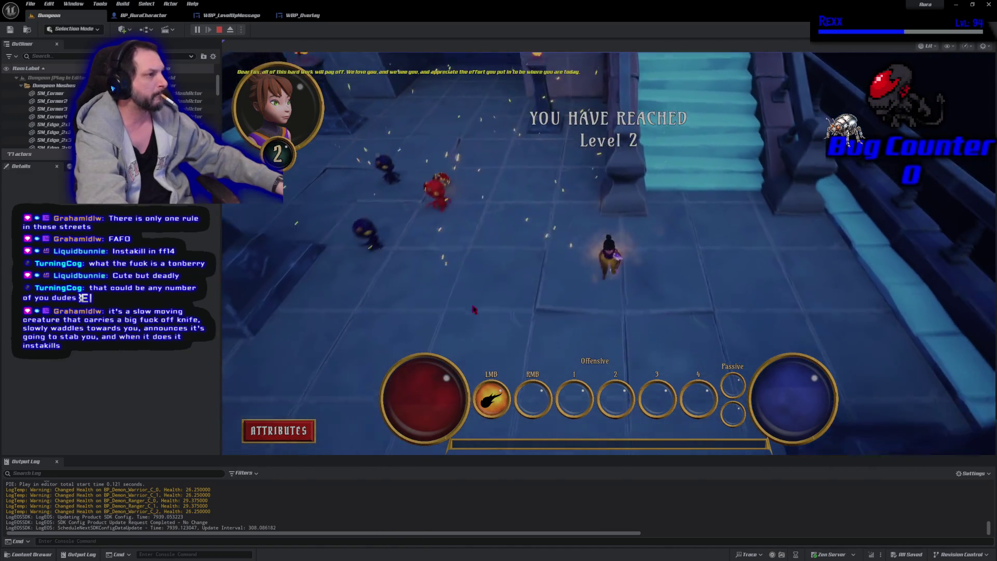
pyautogui.click(555, 119)
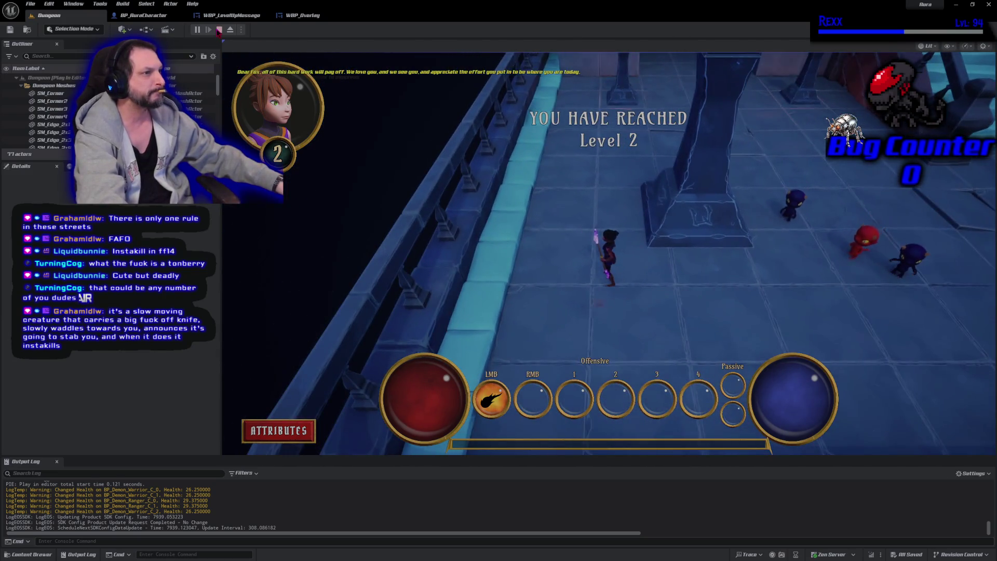
pyautogui.click(219, 30)
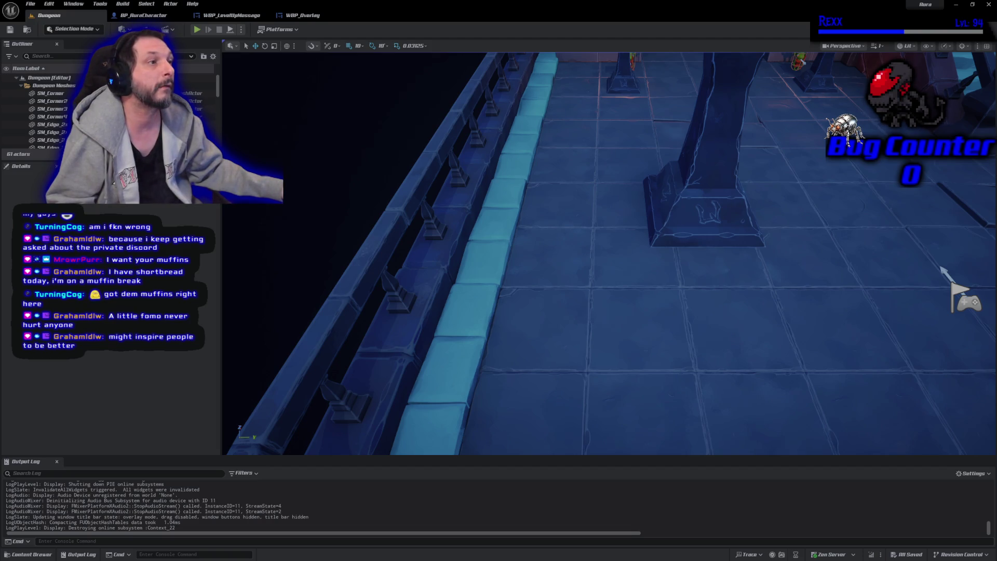
pyautogui.click(212, 15)
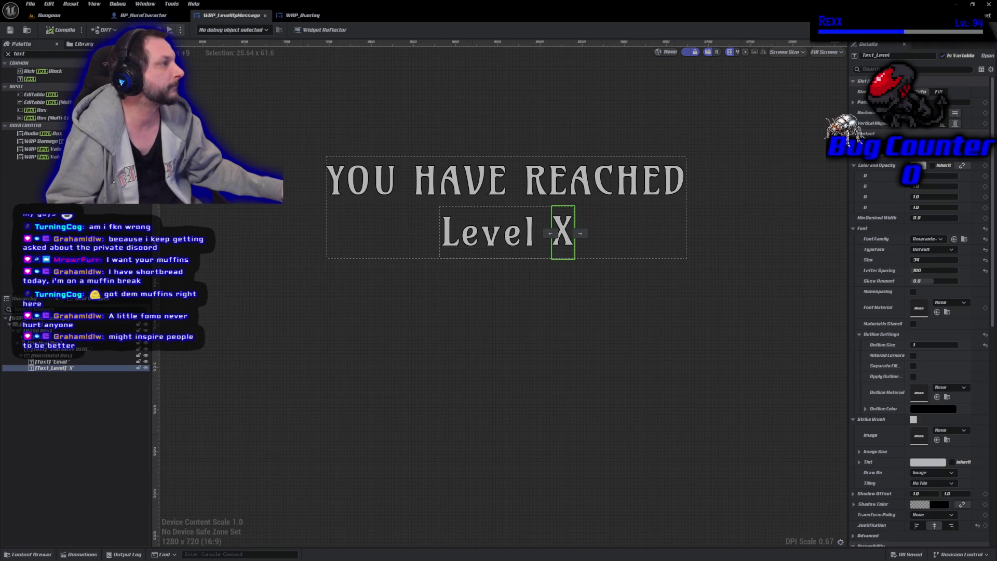
# In the widget's event graph, add a Delay node after Event Construct
pyautogui.doubleClick(563, 232)
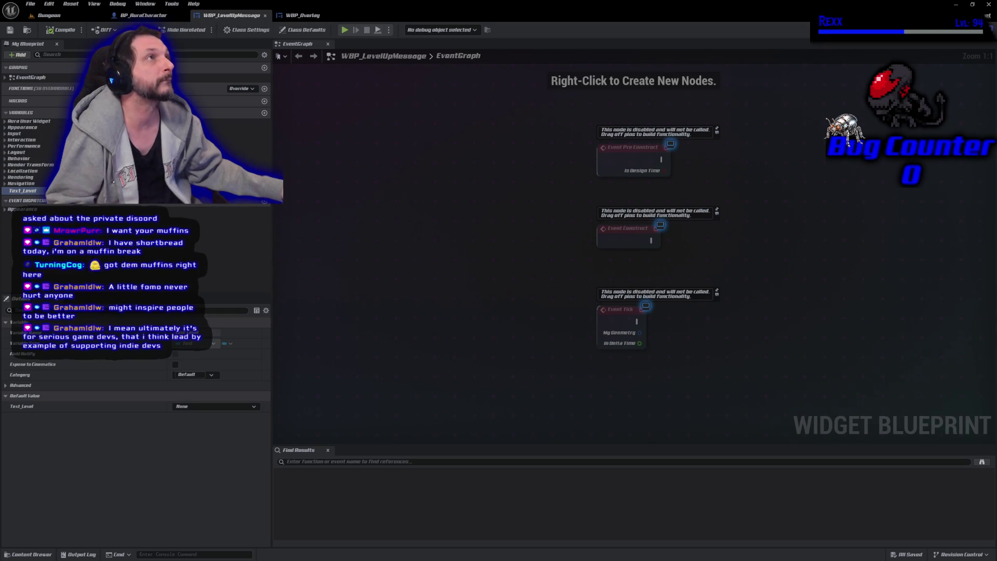
pyautogui.moveTo(628, 233); pyautogui.dragTo(808, 234)
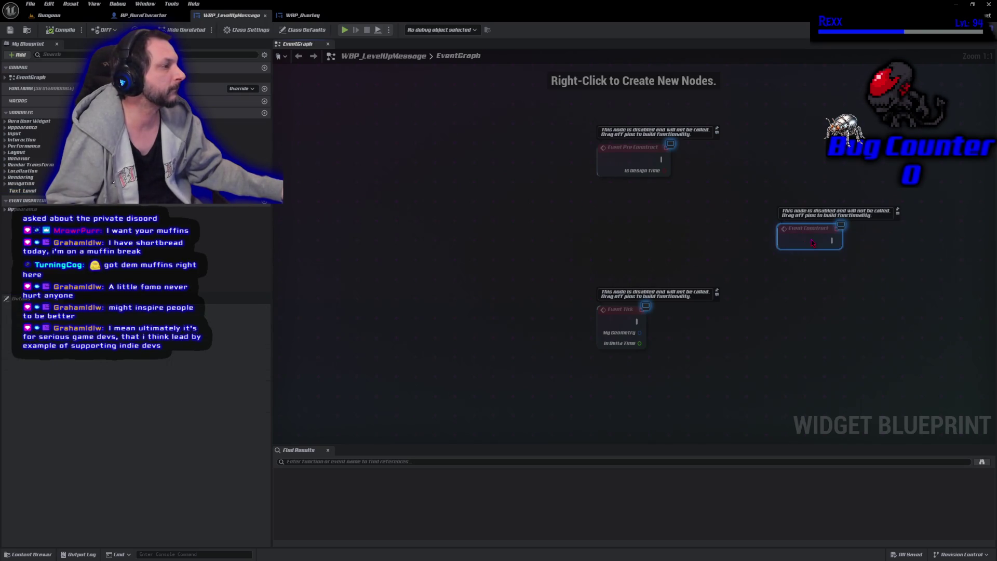
pyautogui.moveTo(717, 379)
pyautogui.mouseDown()
pyautogui.moveTo(569, 329)
pyautogui.moveTo(379, 325)
pyautogui.mouseUp()
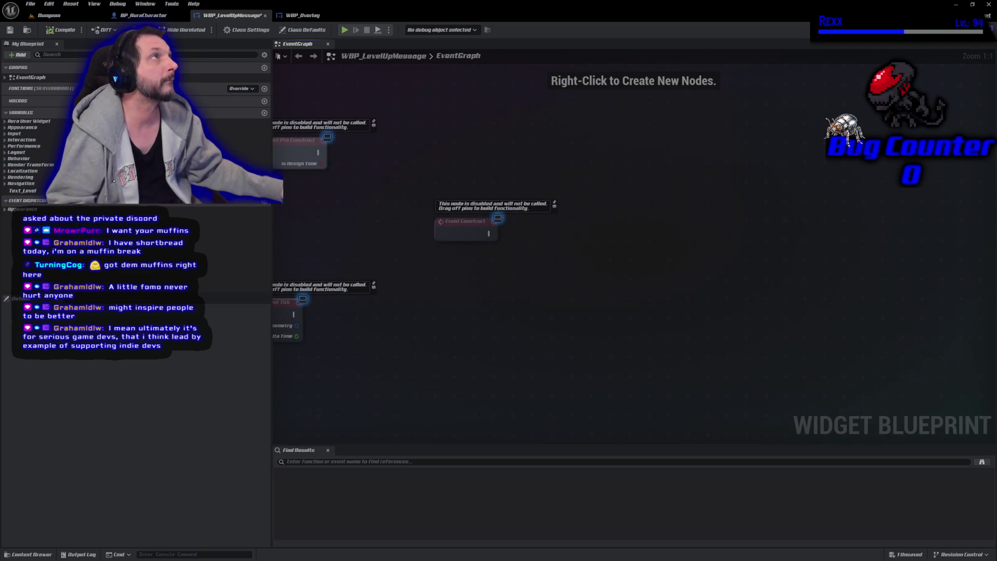
pyautogui.moveTo(489, 233); pyautogui.dragTo(535, 230)
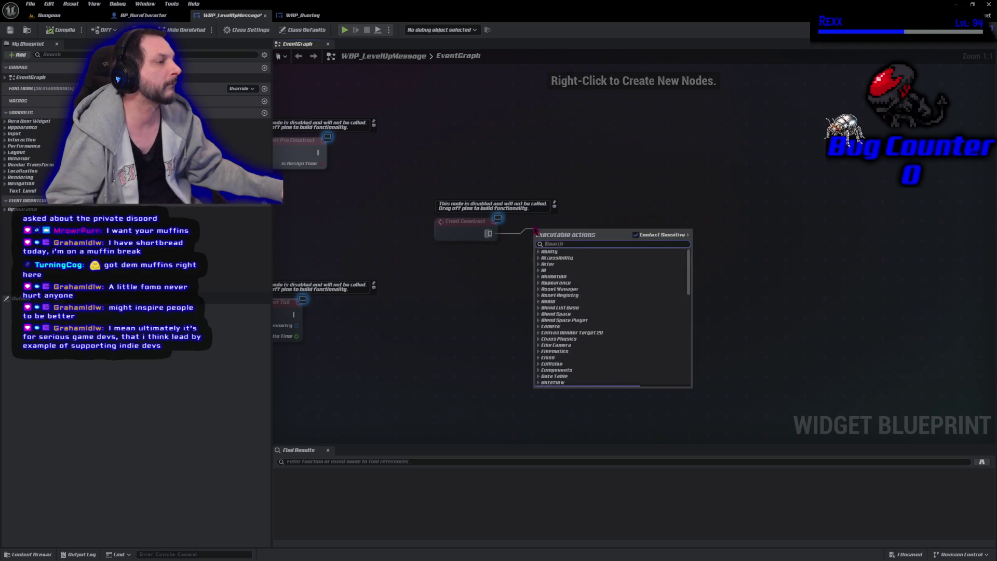
pyautogui.write('delay')
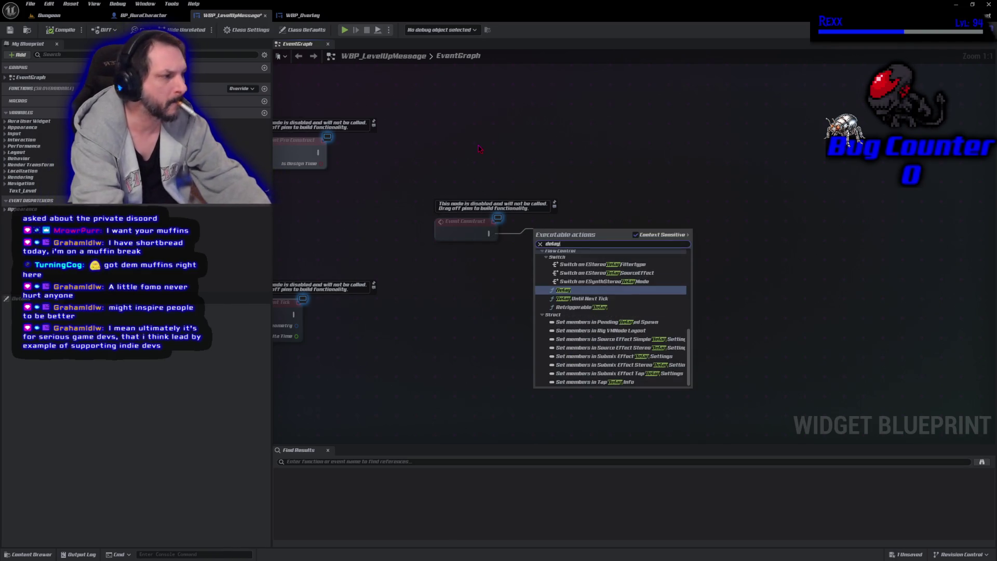
pyautogui.press('Return')
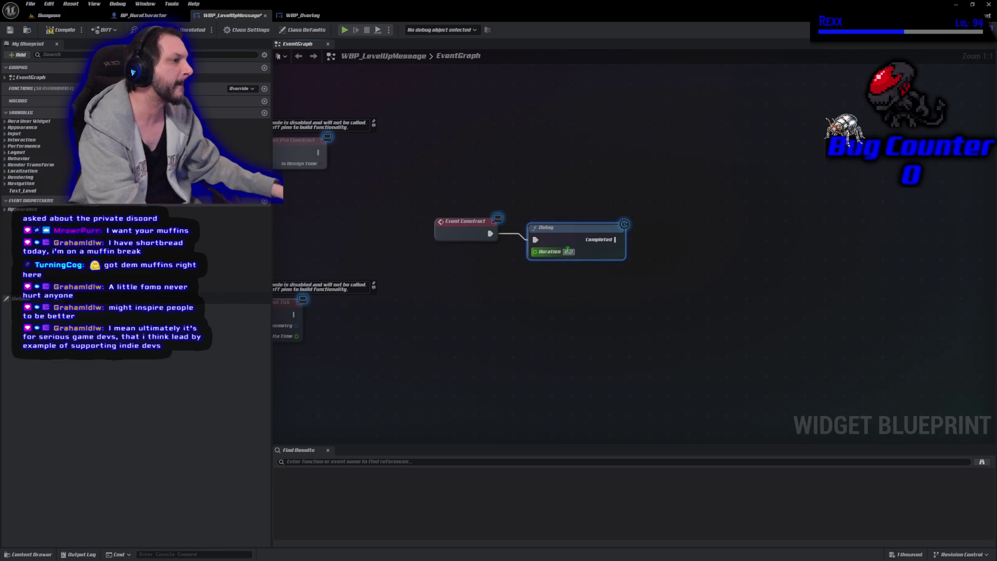
# Set the Delay to 3, chain Remove From Parent after it, and save
pyautogui.click(567, 251)
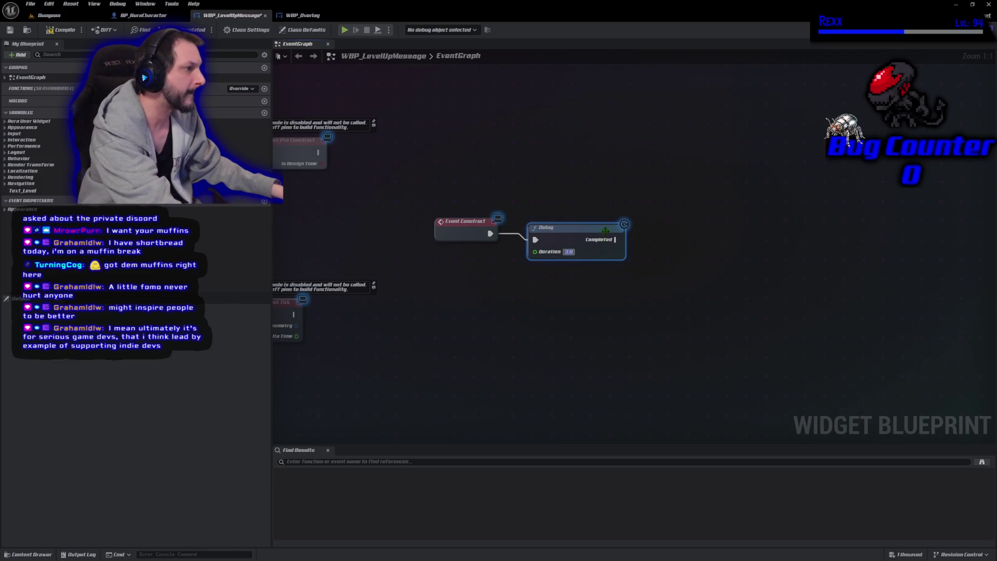
pyautogui.write('3')
pyautogui.moveTo(614, 239); pyautogui.dragTo(641, 242)
pyautogui.write('rem')
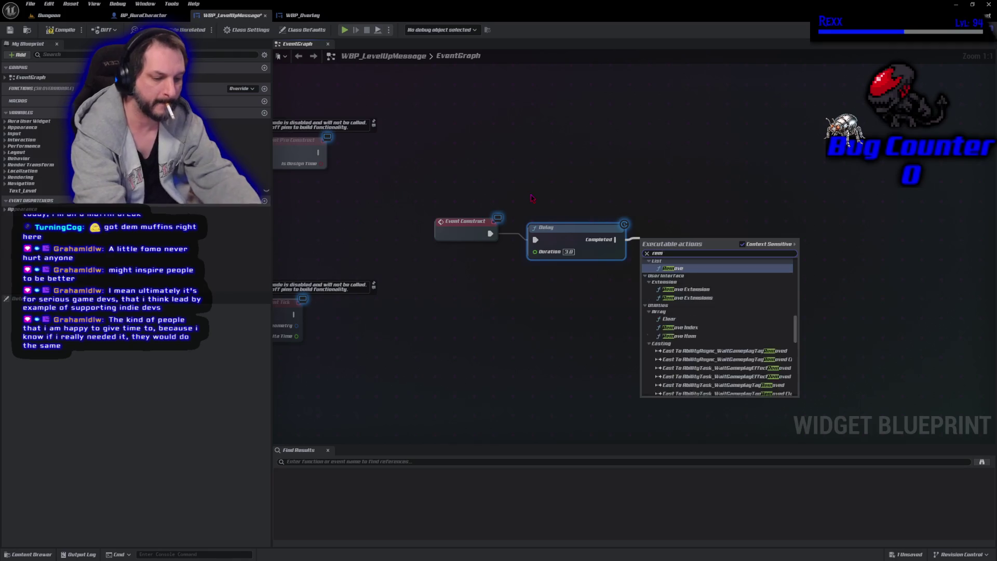
pyautogui.write('ove from parent')
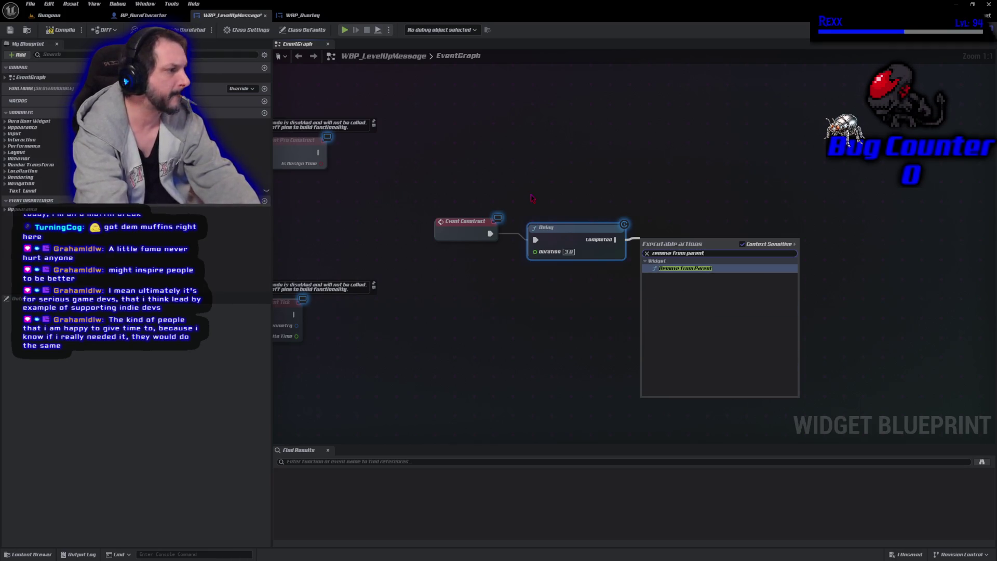
pyautogui.press('Return')
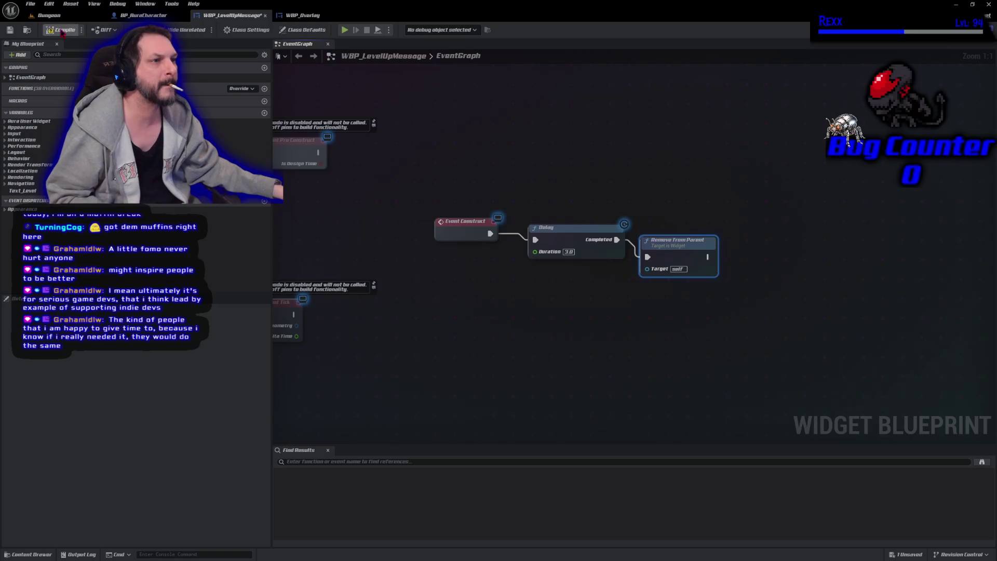
pyautogui.hotkey('ctrl', 's')
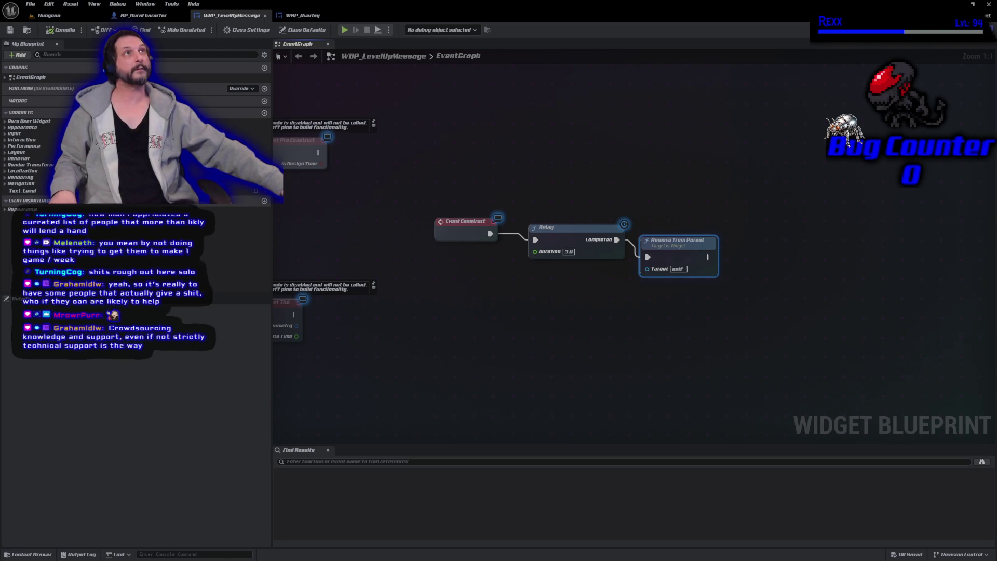
# Return to the Dungeon level editor tab
pyautogui.click(47, 15)
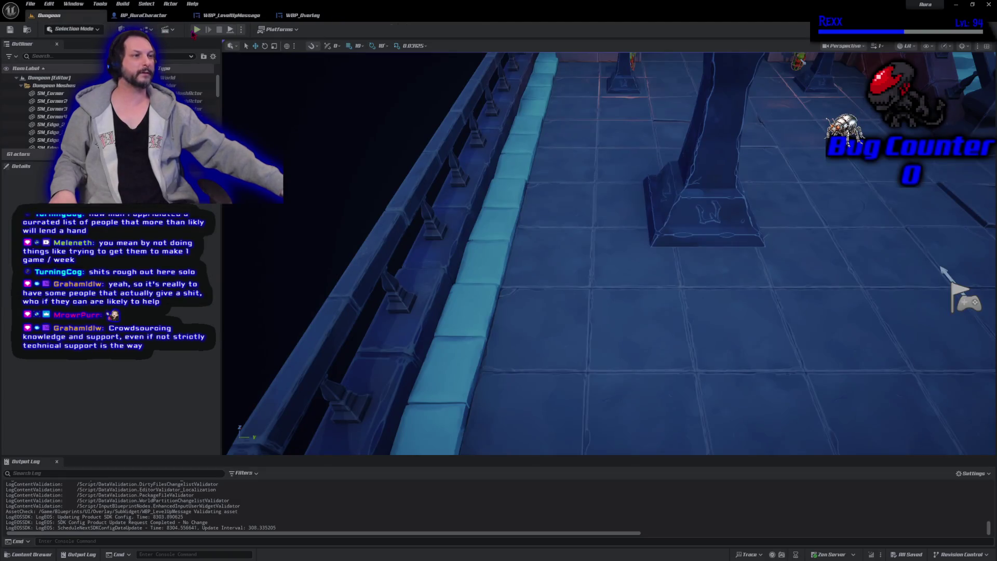
# Start Play In Editor, fireball a few goblins, then restart the play session
pyautogui.click(194, 31)
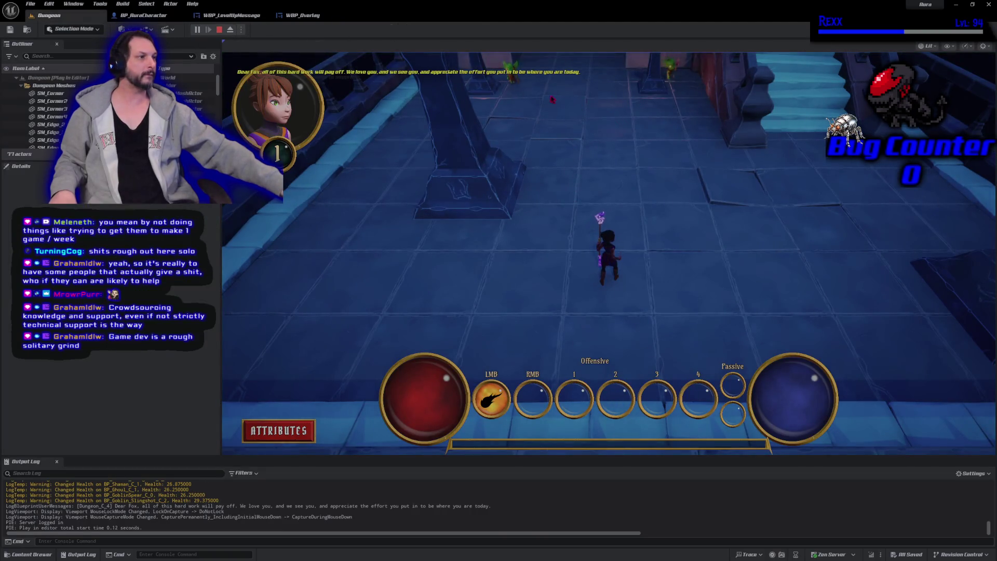
pyautogui.click(520, 87)
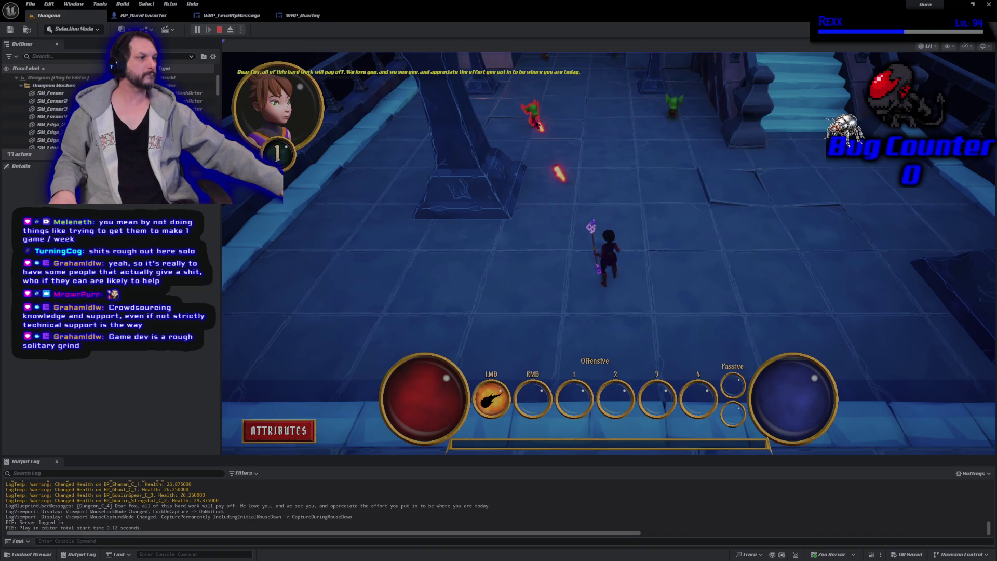
pyautogui.click(535, 116)
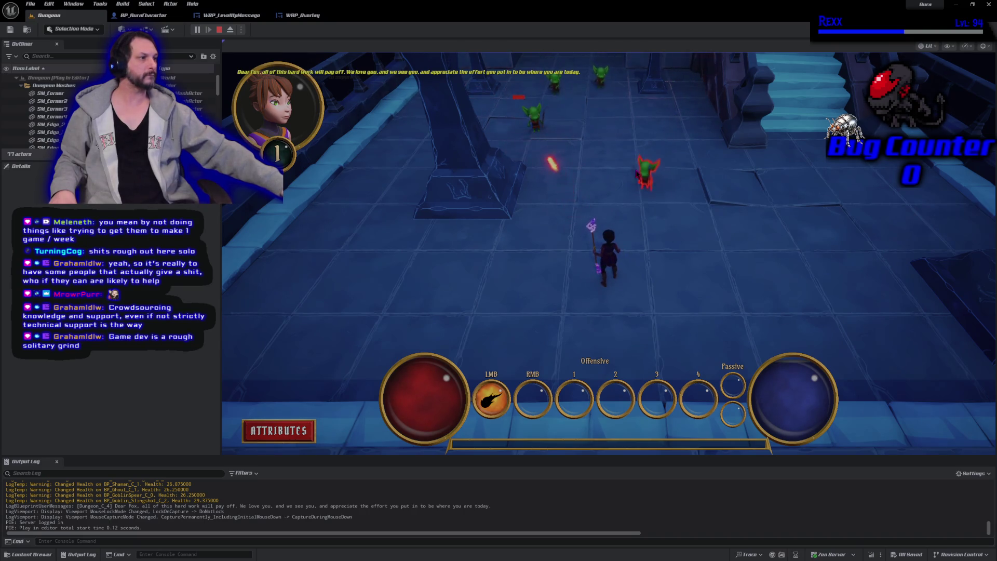
pyautogui.click(629, 281)
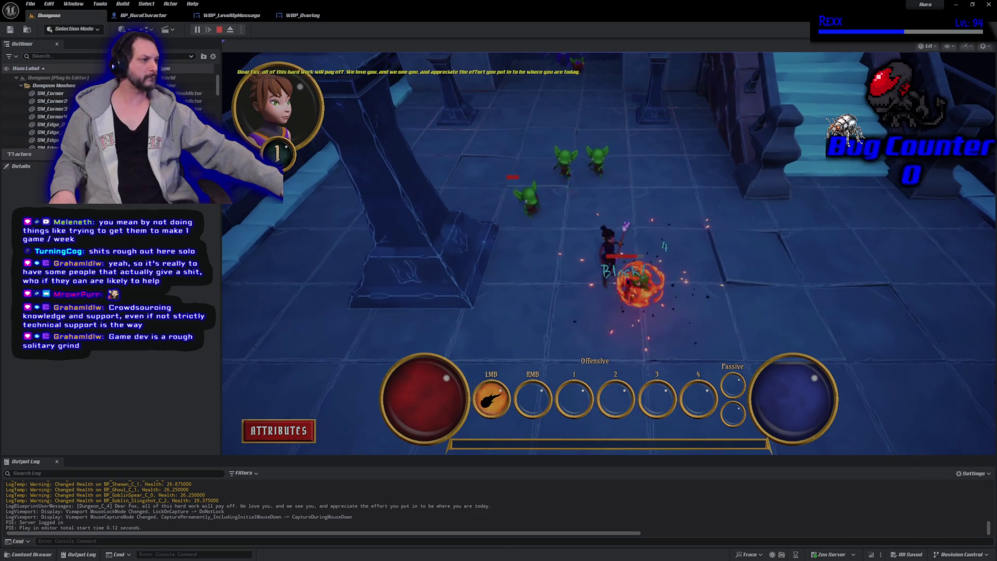
pyautogui.click(631, 280)
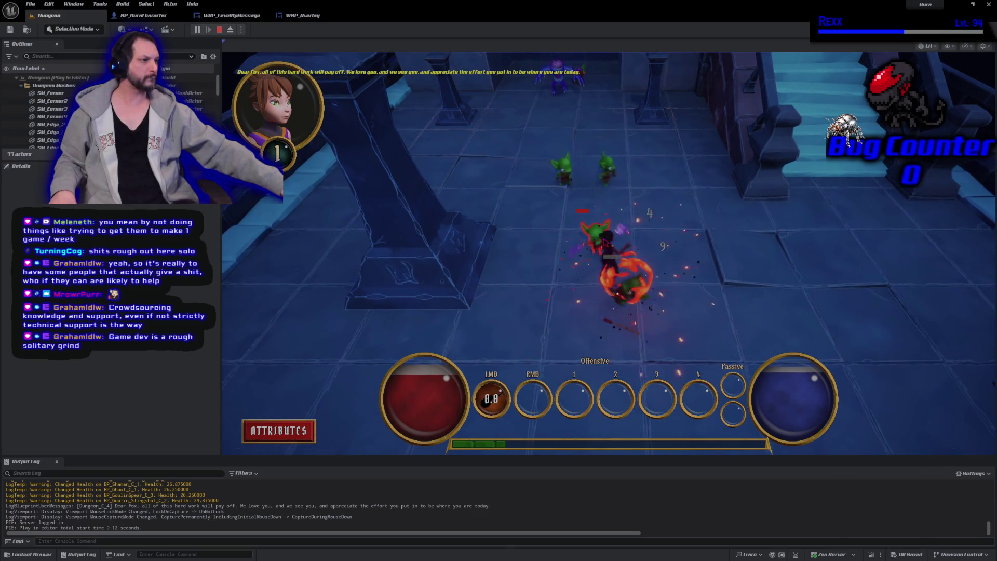
pyautogui.click(605, 239)
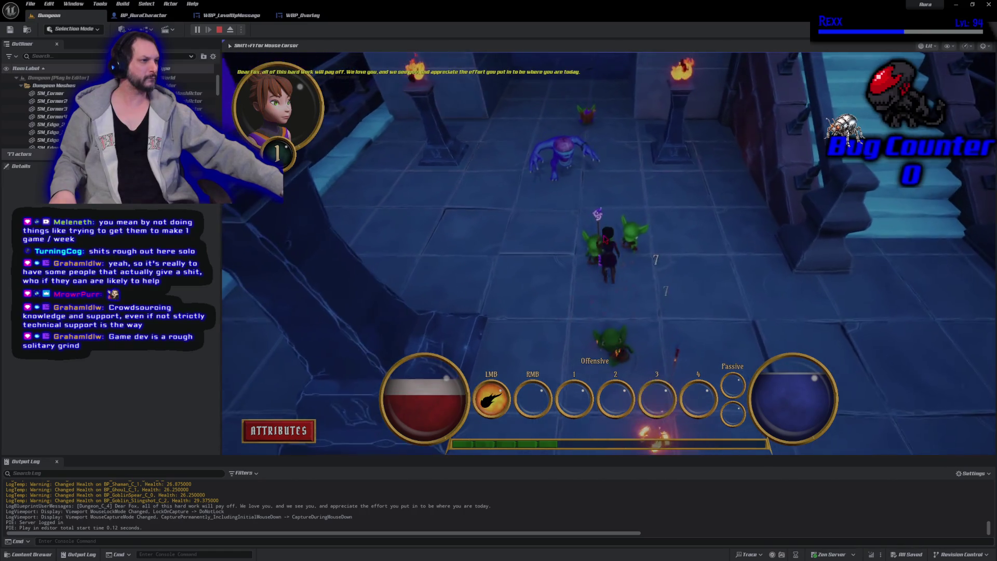
pyautogui.click(605, 240)
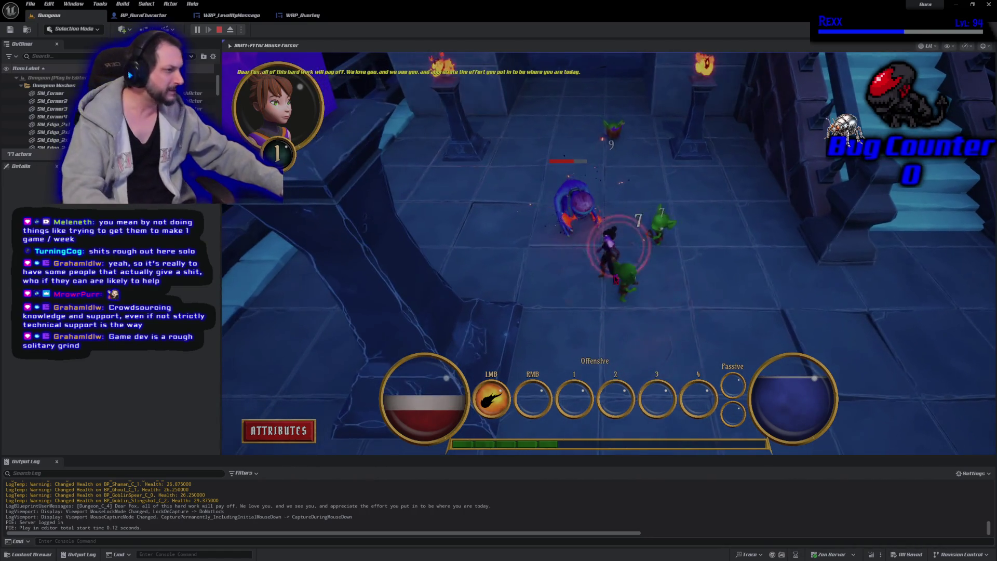
pyautogui.click(618, 279)
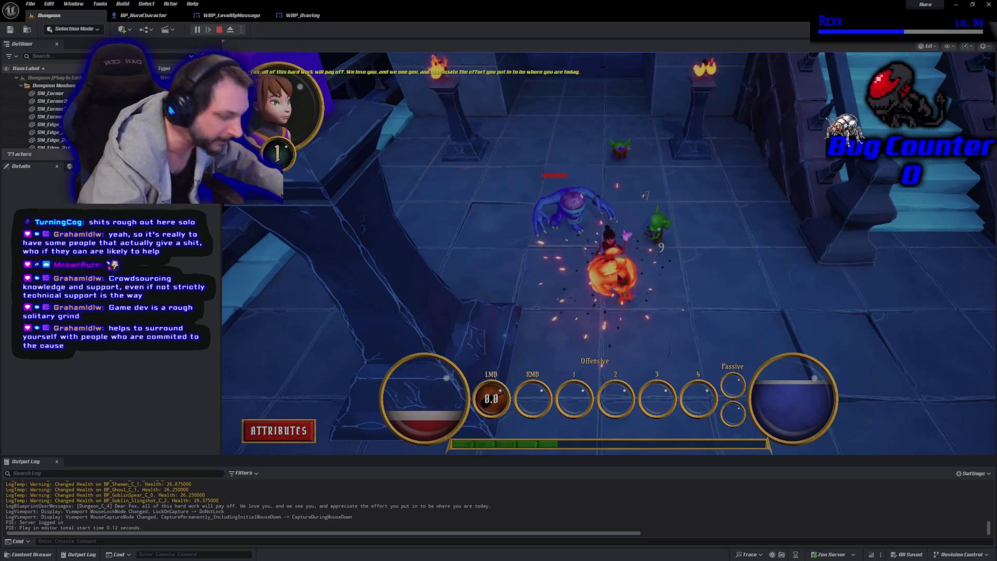
pyautogui.press('Escape')
pyautogui.hotkey('alt', 'p')
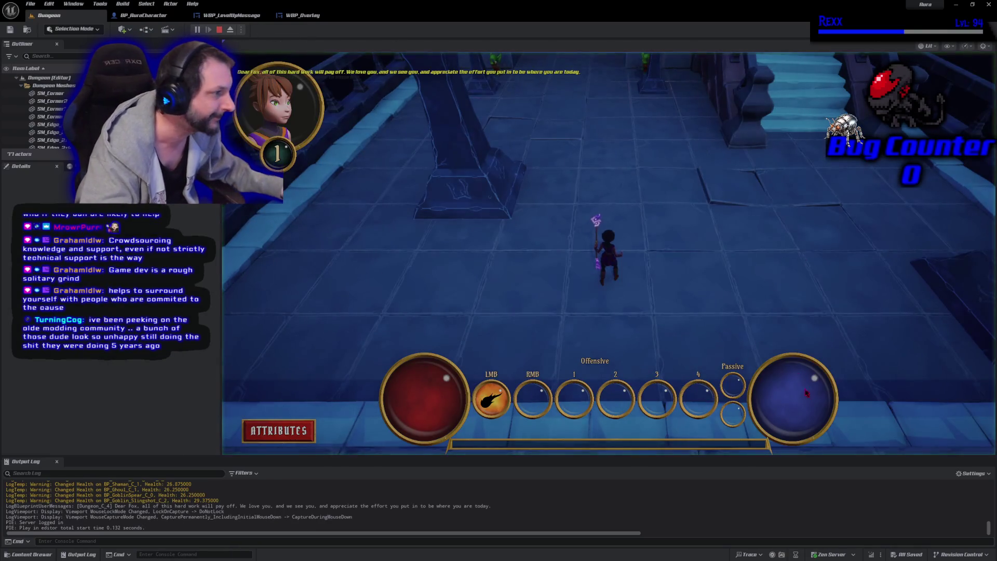
# Fireball the goblins and blue shaman while advancing up the dungeon
pyautogui.click(805, 393)
pyautogui.click(631, 171)
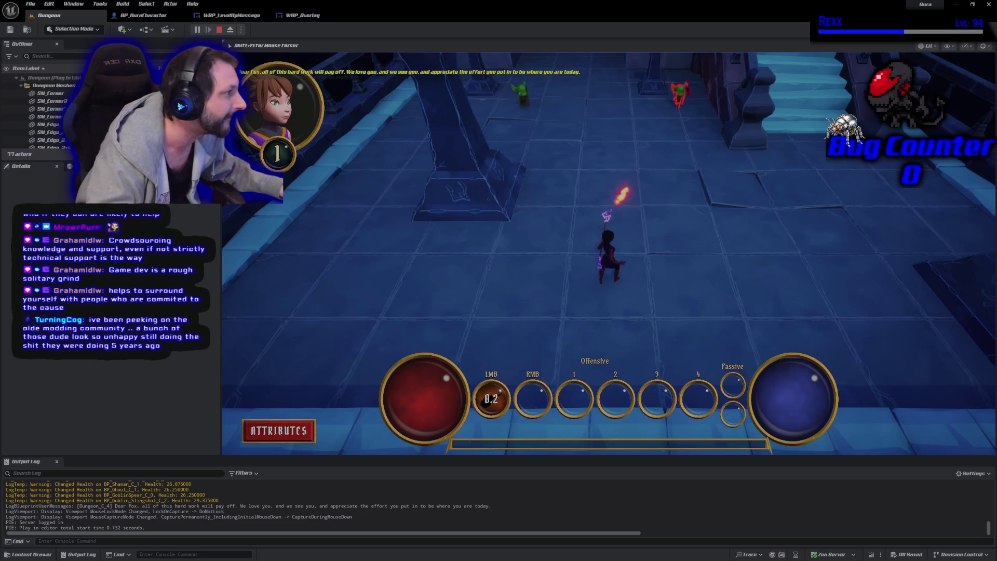
pyautogui.click(664, 120)
pyautogui.click(657, 128)
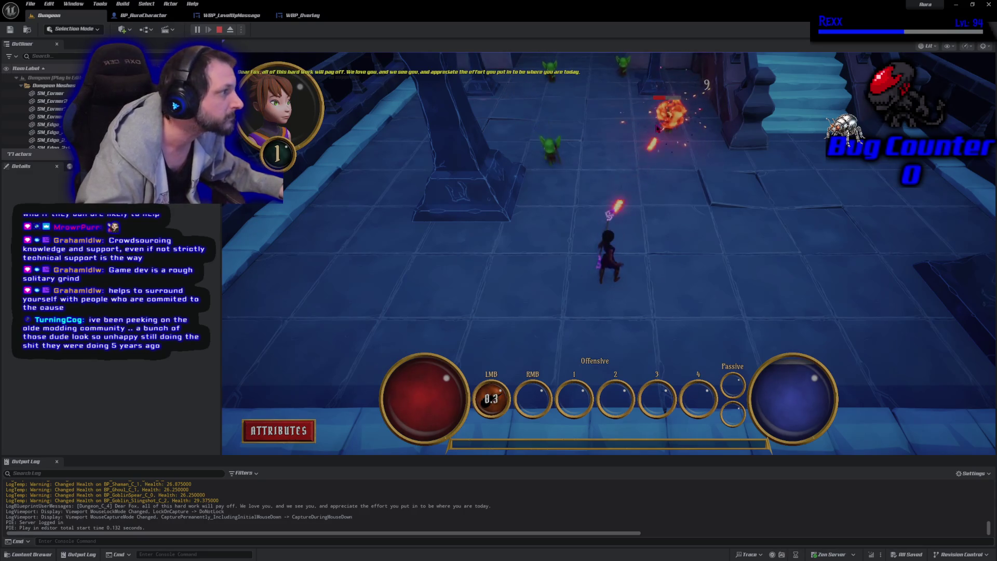
pyautogui.click(580, 203)
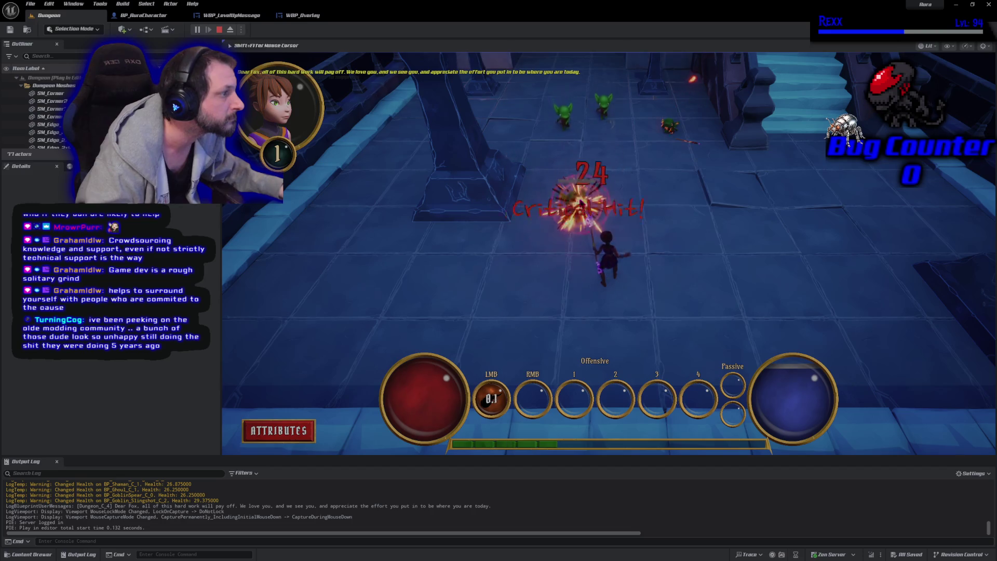
pyautogui.click(580, 202)
pyautogui.click(617, 227)
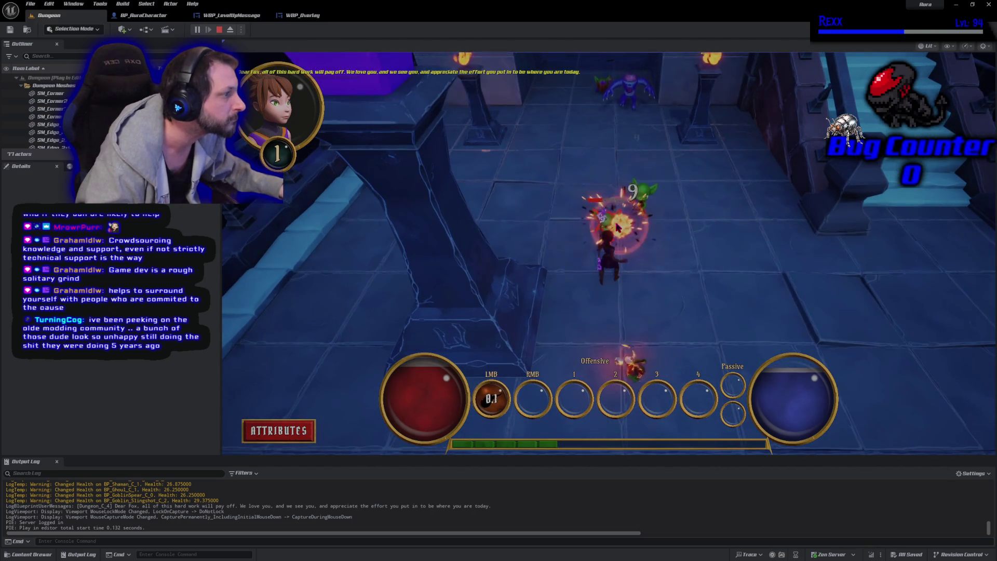
pyautogui.click(647, 204)
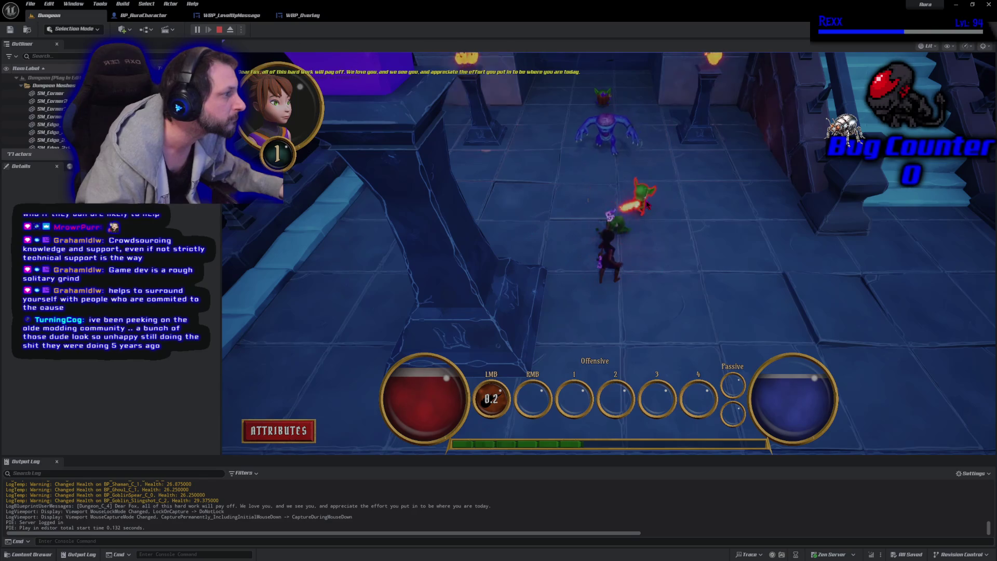
pyautogui.click(580, 175)
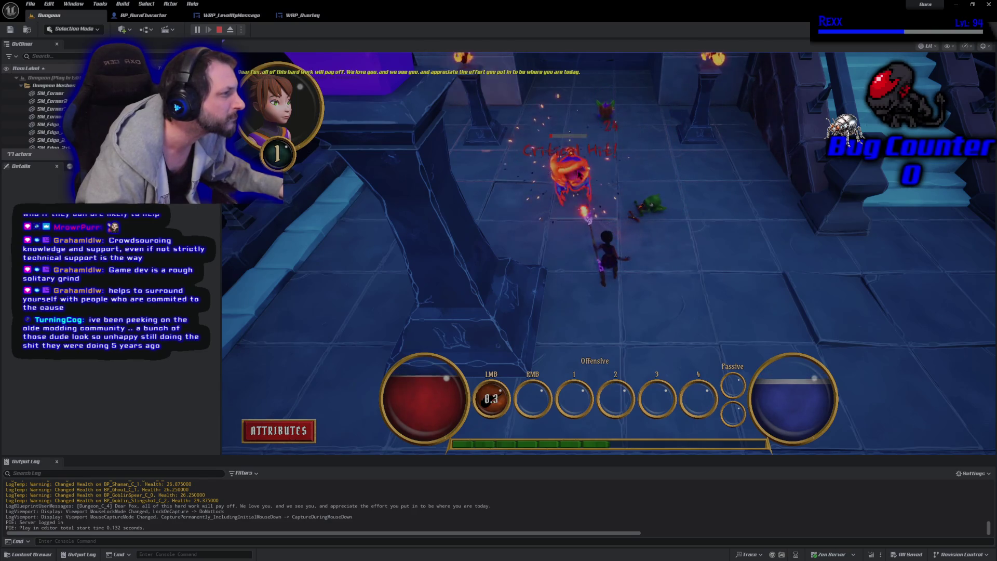
pyautogui.click(615, 151)
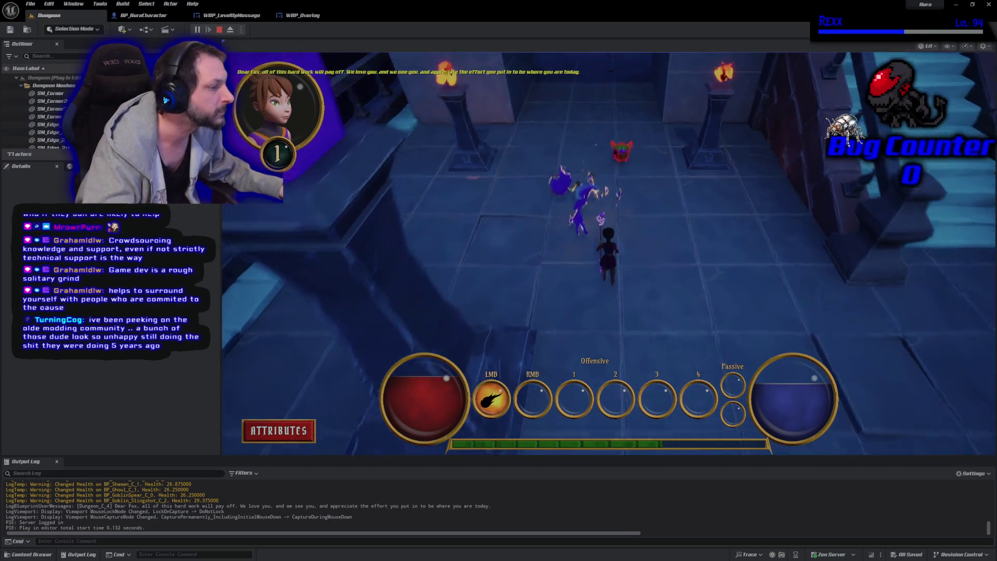
pyautogui.click(615, 152)
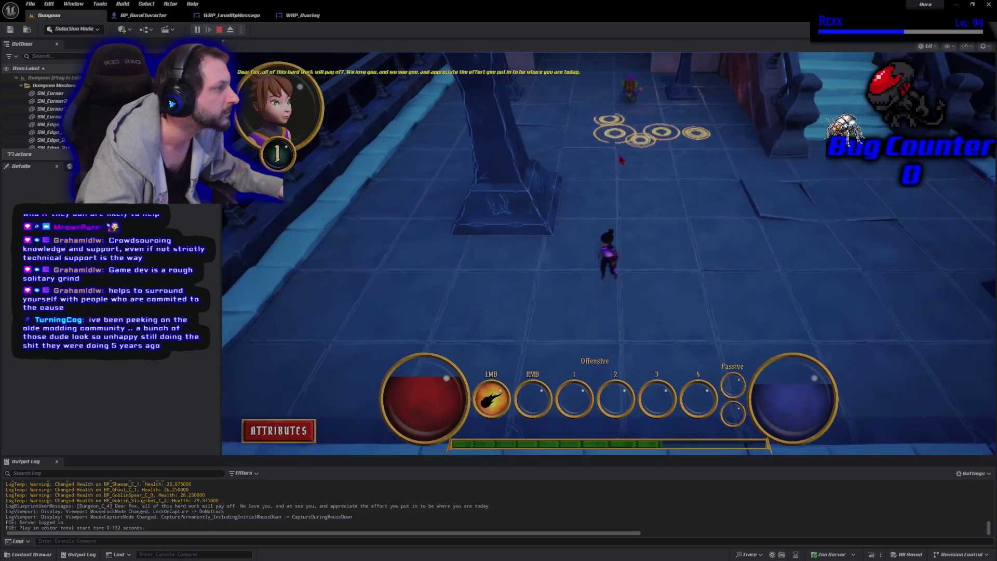
# Fight the spawned enemy groups until the Level 2 message shows, then stop with Esc
pyautogui.click(641, 136)
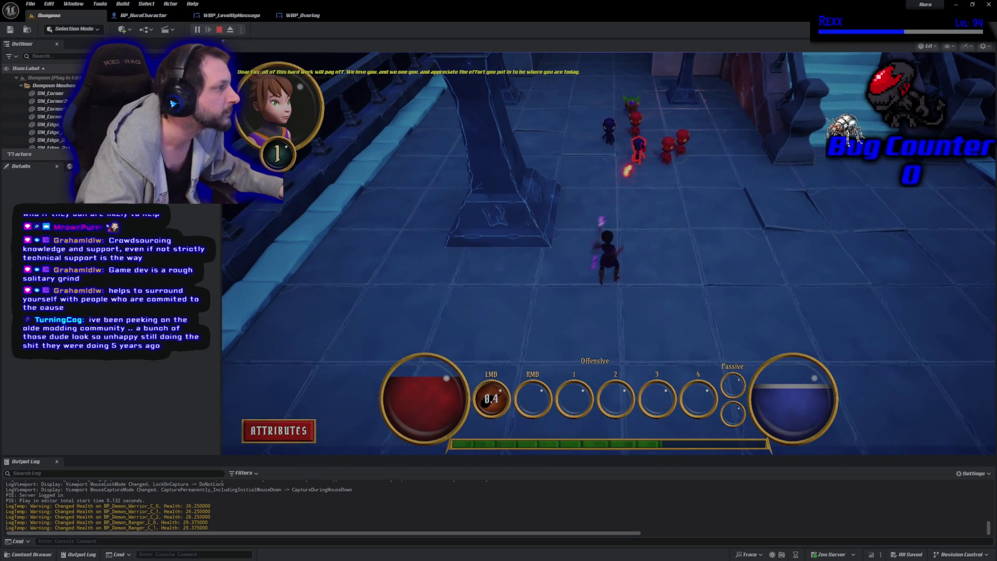
pyautogui.click(639, 141)
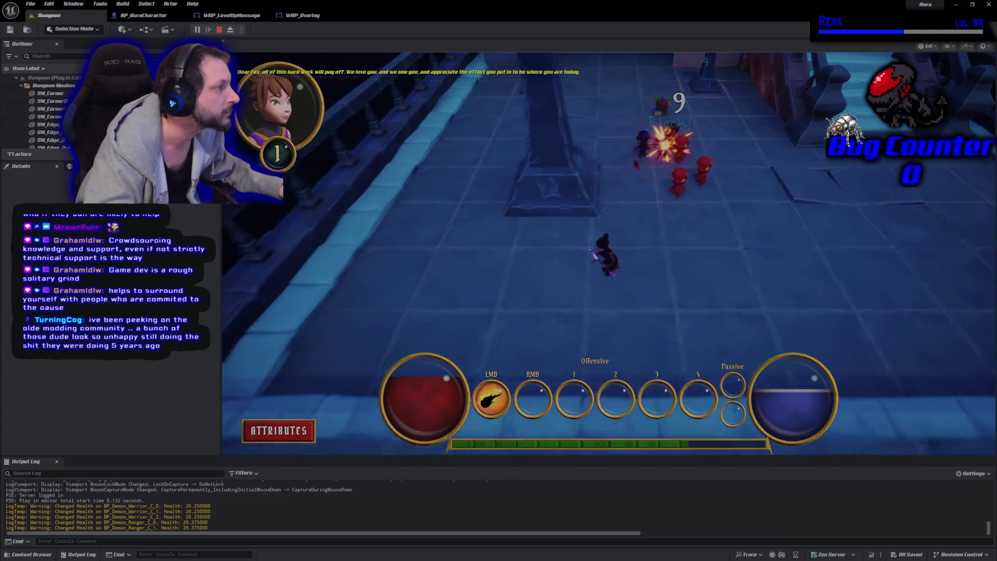
pyautogui.click(636, 164)
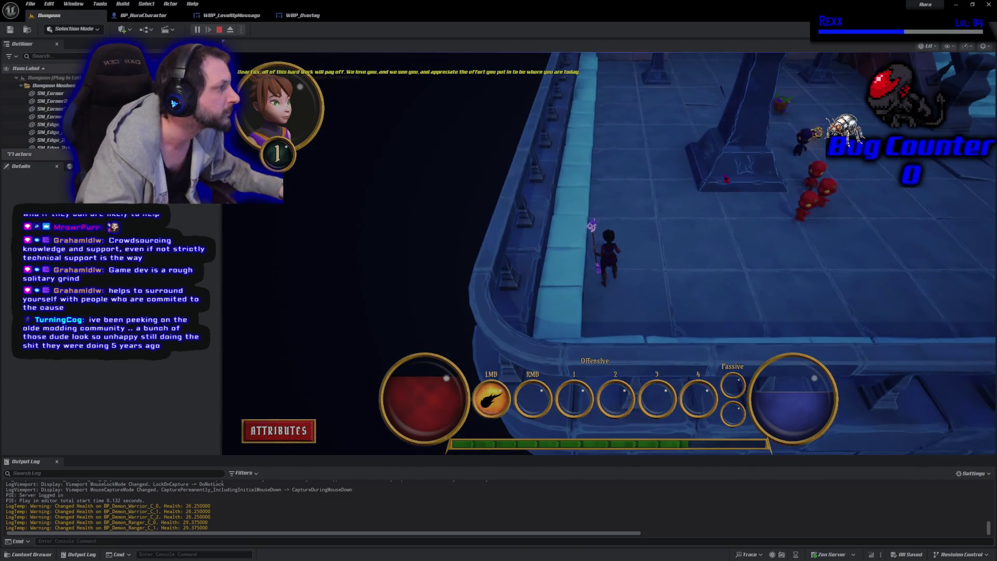
pyautogui.click(706, 218)
pyautogui.click(630, 268)
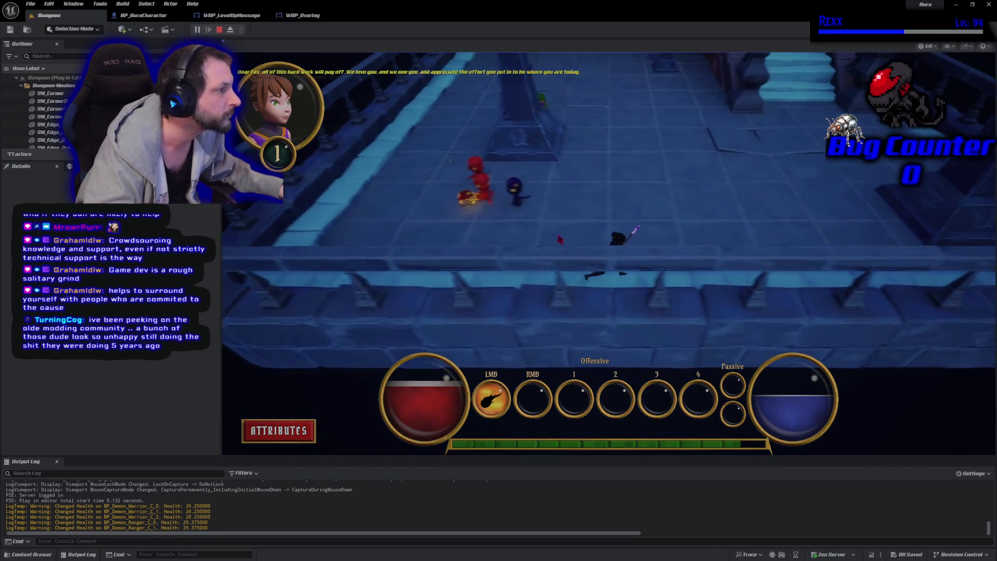
pyautogui.click(474, 252)
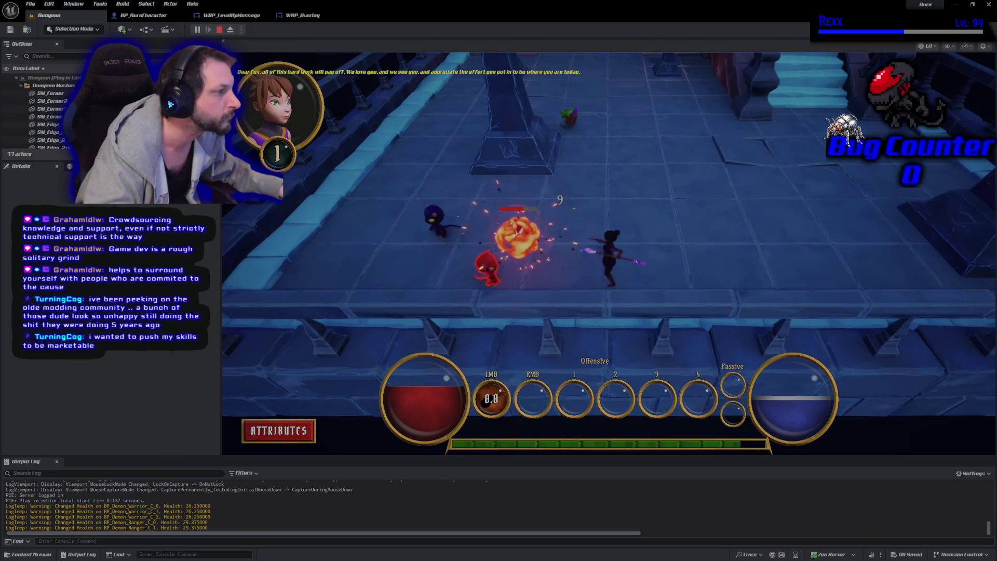
pyautogui.click(497, 192)
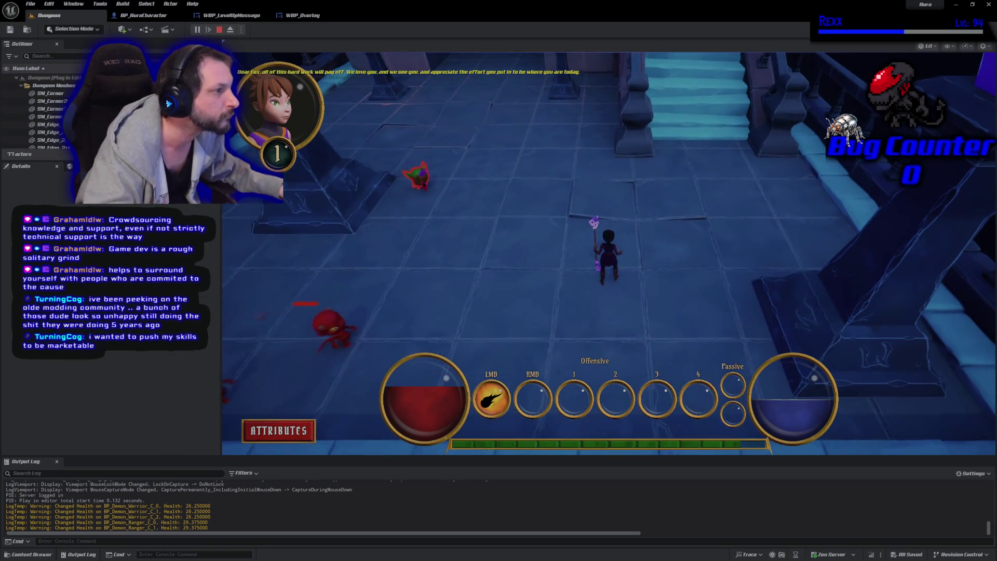
pyautogui.click(452, 188)
pyautogui.click(452, 186)
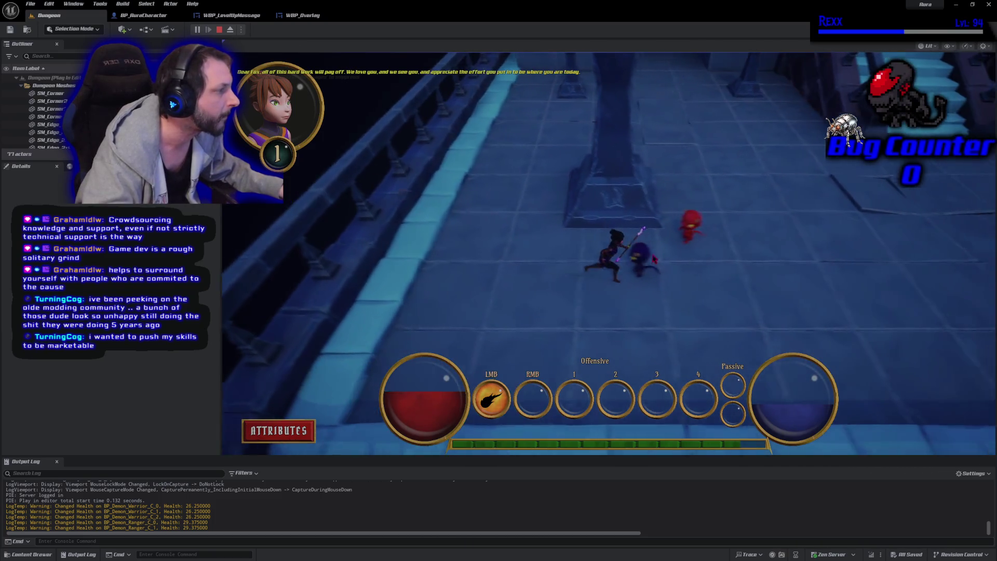
pyautogui.click(653, 259)
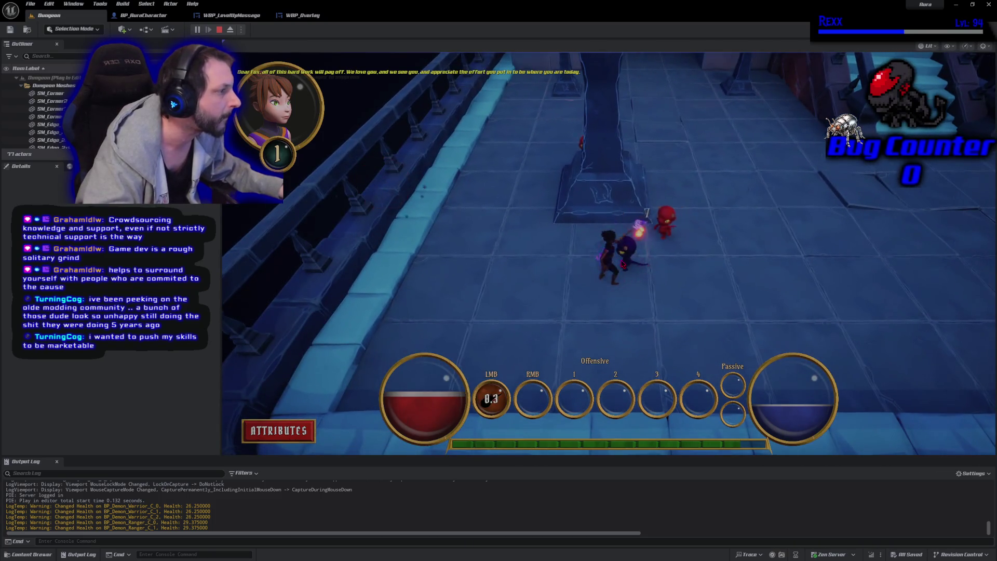
pyautogui.click(633, 261)
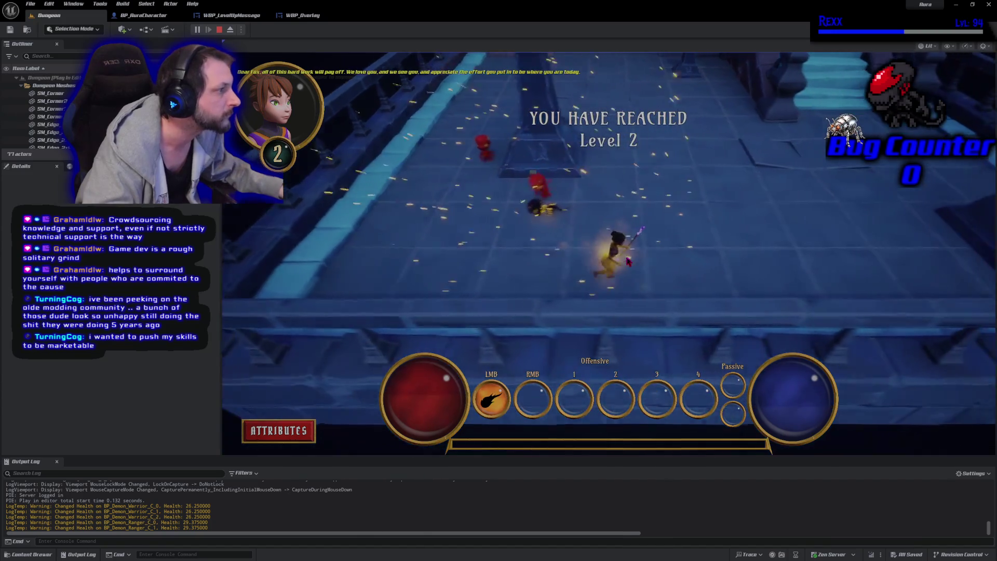
pyautogui.click(637, 139)
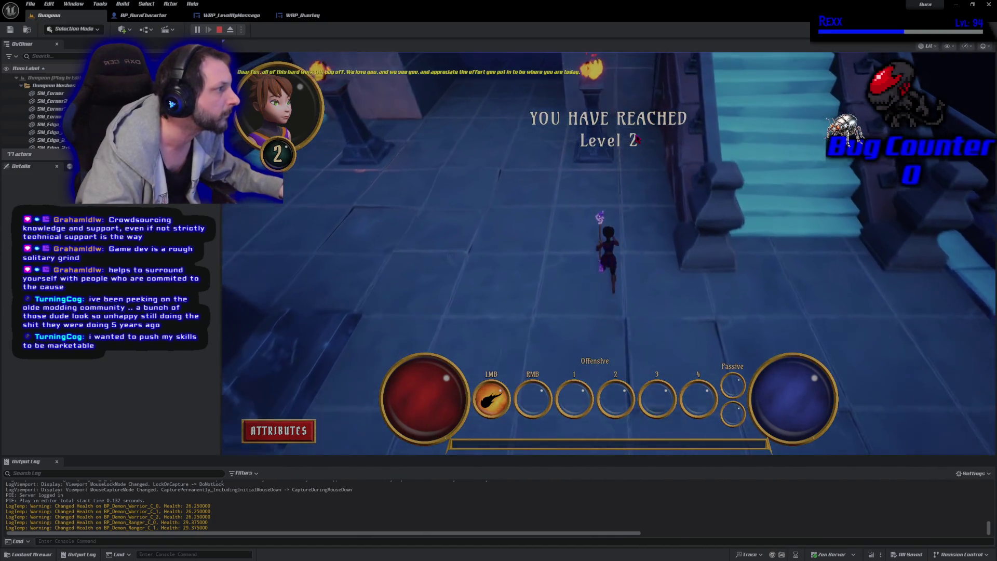
pyautogui.press('Escape')
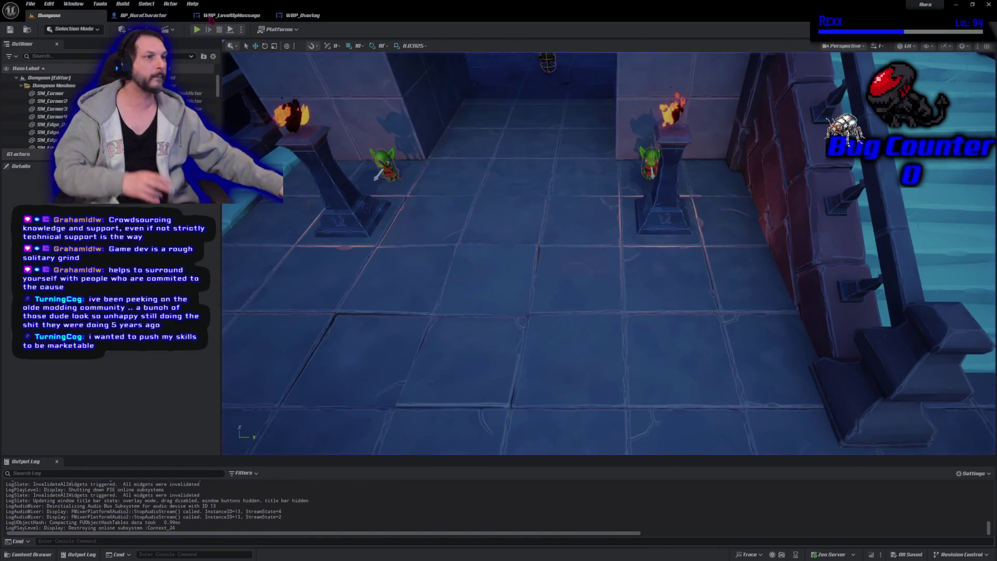
# Go via the WBP_Overlay tab to the WBP_LevelUpMessage event graph and open the Content Drawer
pyautogui.click(303, 15)
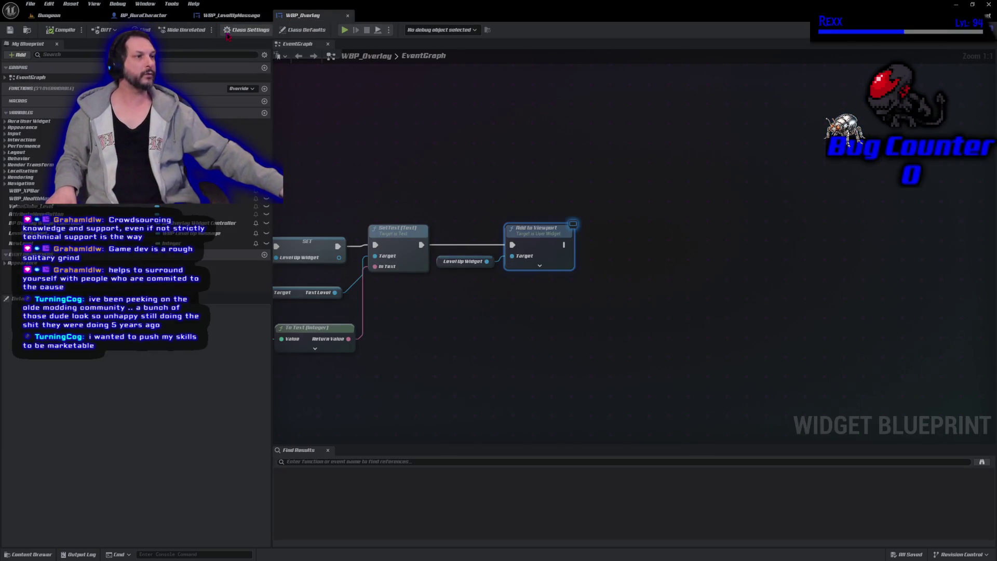
pyautogui.click(231, 15)
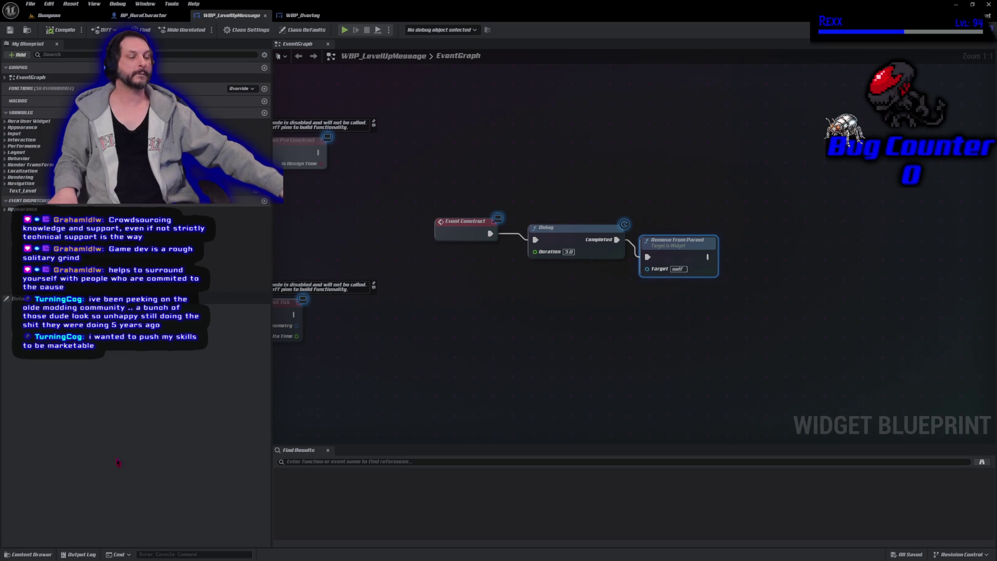
pyautogui.click(39, 555)
# Rename the template sound in Sounds/LevelUp to SFX_LevelUpSound and close the Content Drawer
pyautogui.scroll(5, 50, 494)
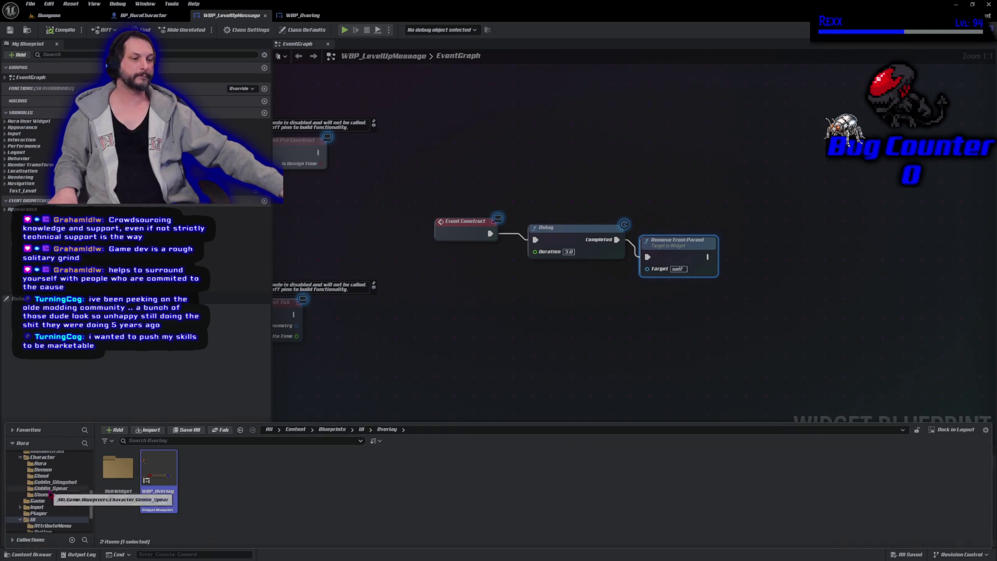
pyautogui.click(40, 469)
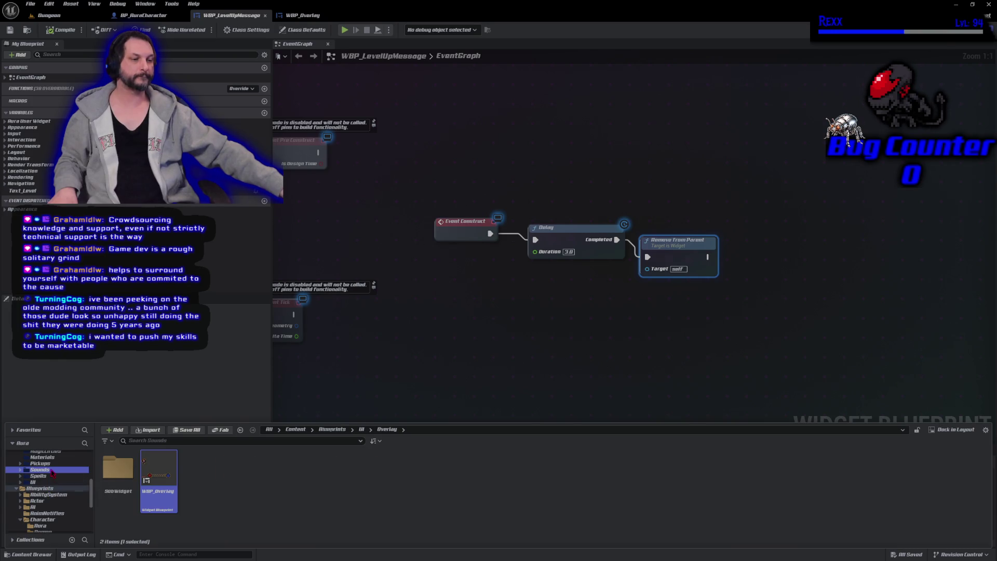
pyautogui.doubleClick(233, 493)
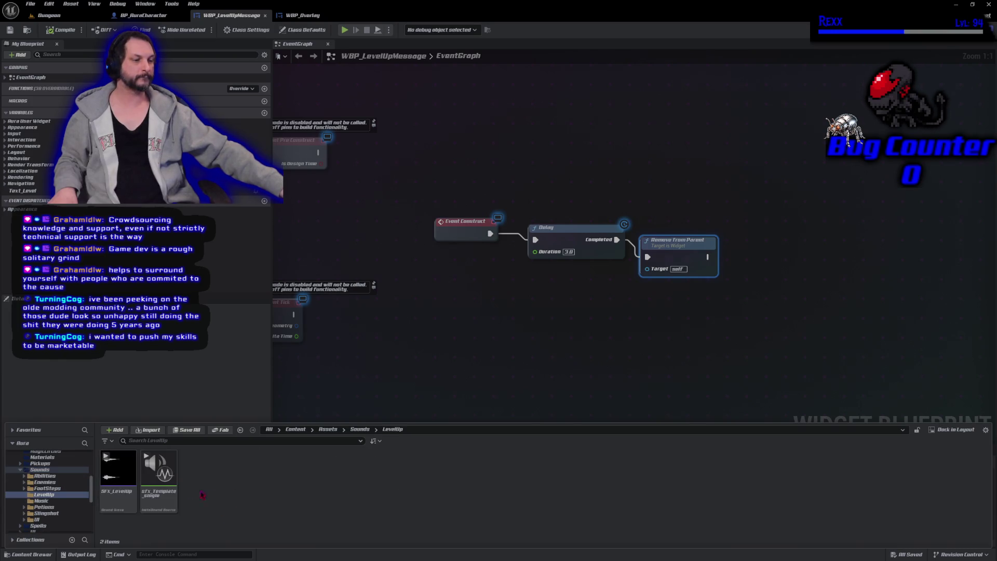
pyautogui.click(149, 493)
pyautogui.click(150, 493)
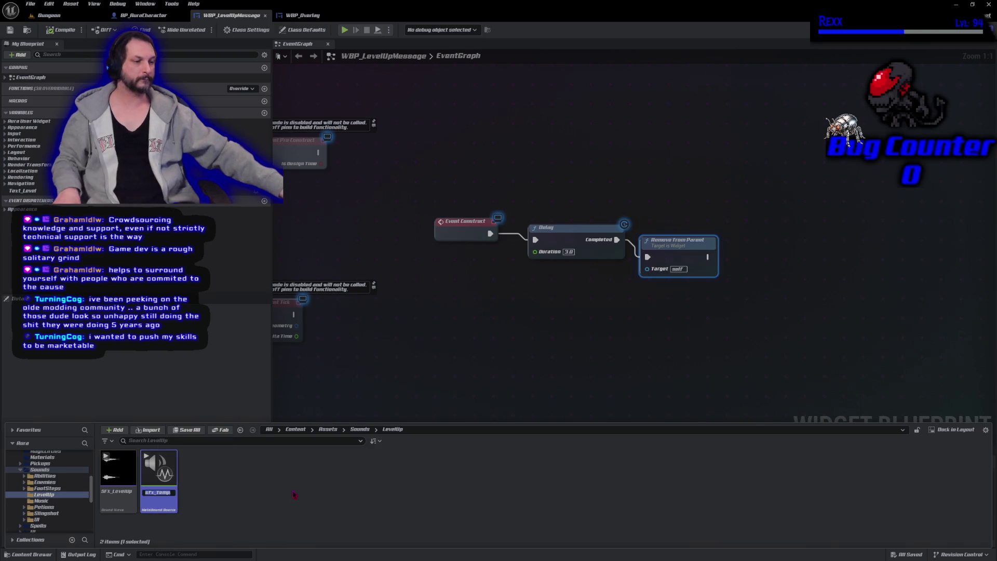
pyautogui.write('SFX_T')
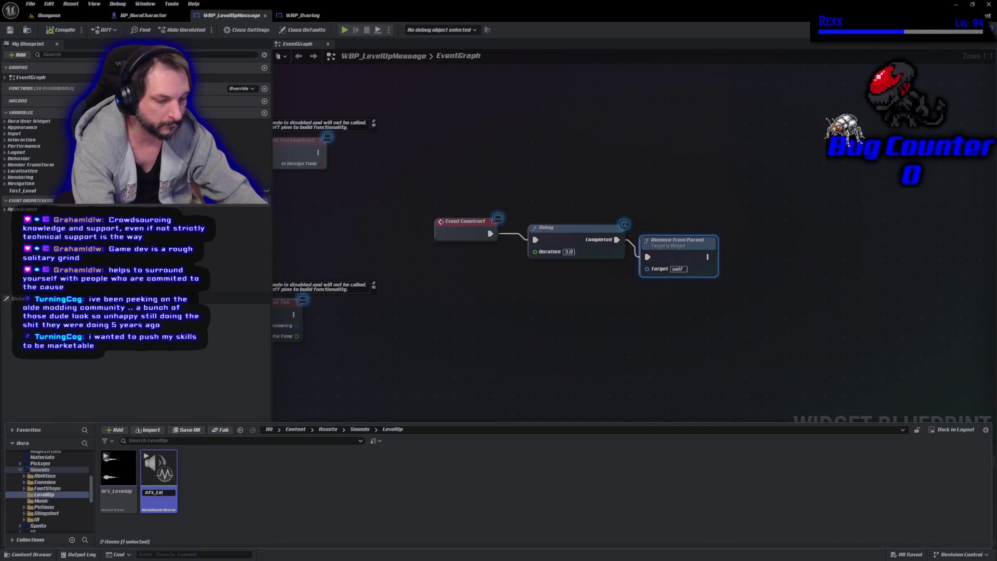
pyautogui.write('evelUp_Sound')
pyautogui.press('Return')
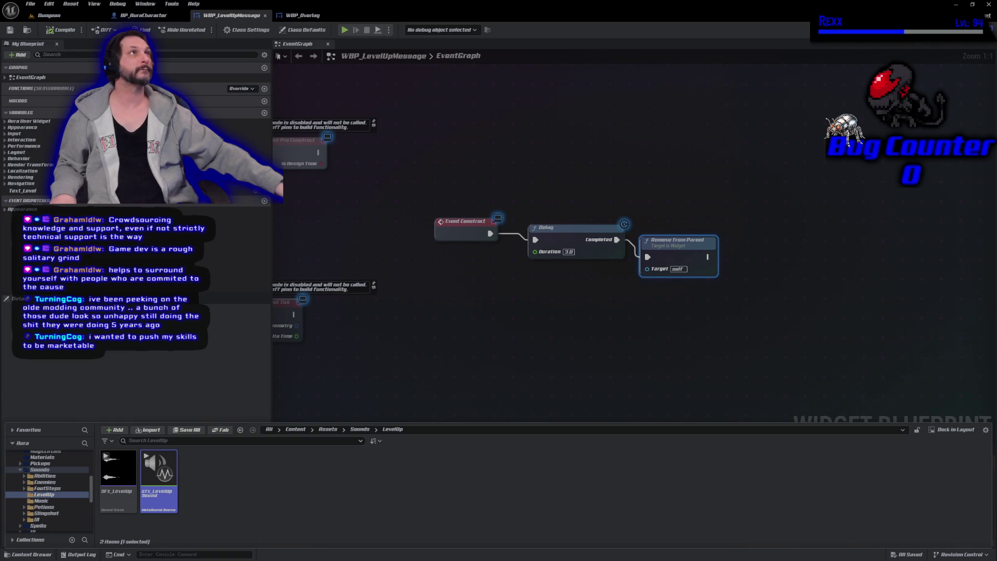
pyautogui.click(540, 258)
# Insert a Play Sound 2D node playing SFX_LevelUpSound between Event Construct and Delay
pyautogui.moveTo(568, 250); pyautogui.dragTo(811, 225)
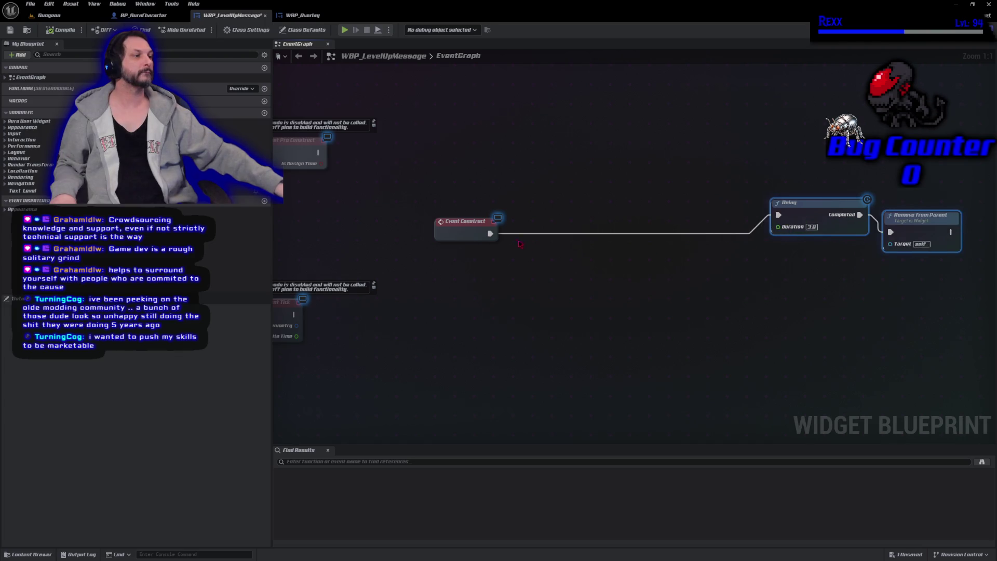
pyautogui.moveTo(490, 234); pyautogui.dragTo(537, 268)
pyautogui.write('pla')
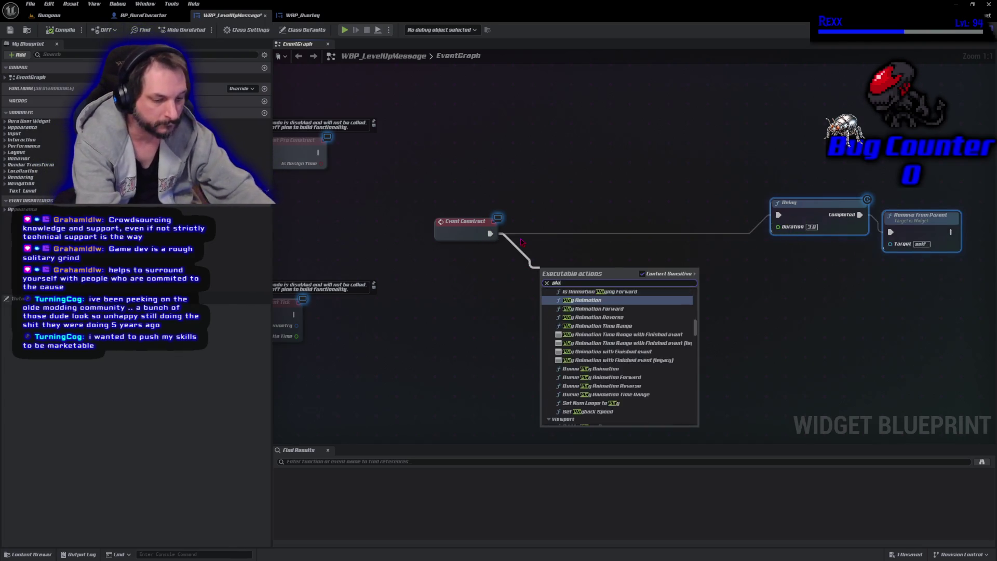
pyautogui.write('y sopu')
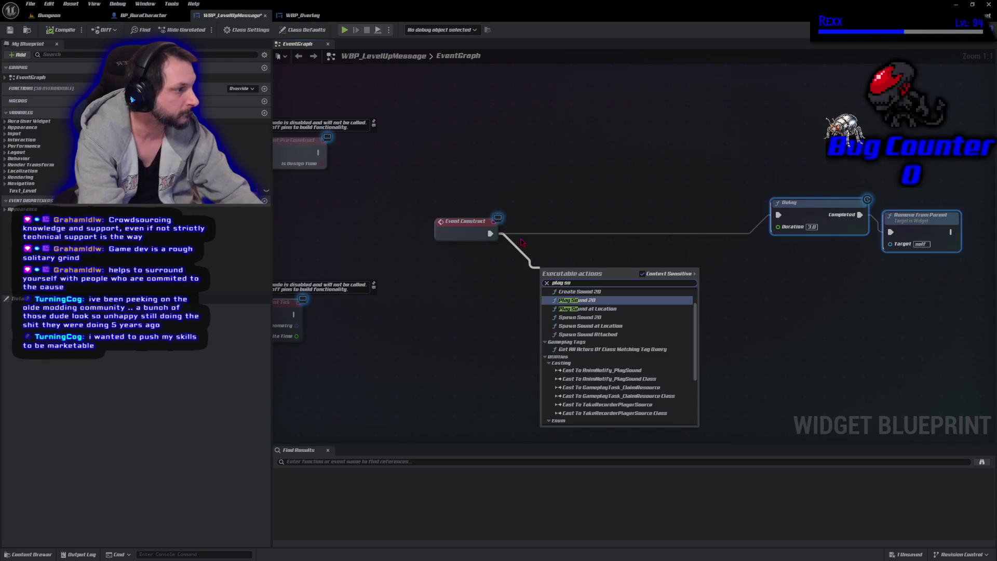
pyautogui.press('Return')
pyautogui.moveTo(568, 278); pyautogui.dragTo(557, 227)
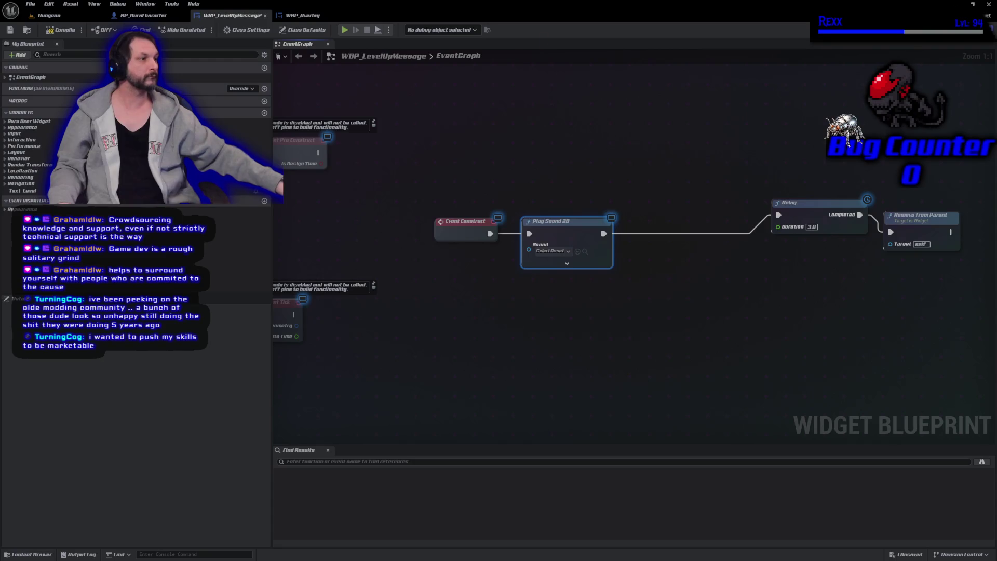
pyautogui.click(551, 250)
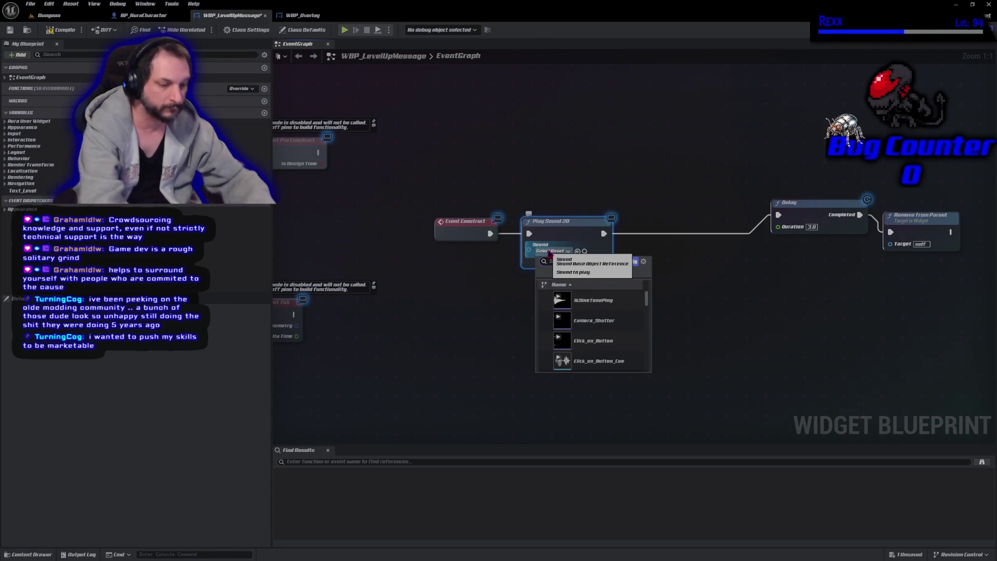
pyautogui.write('levelup')
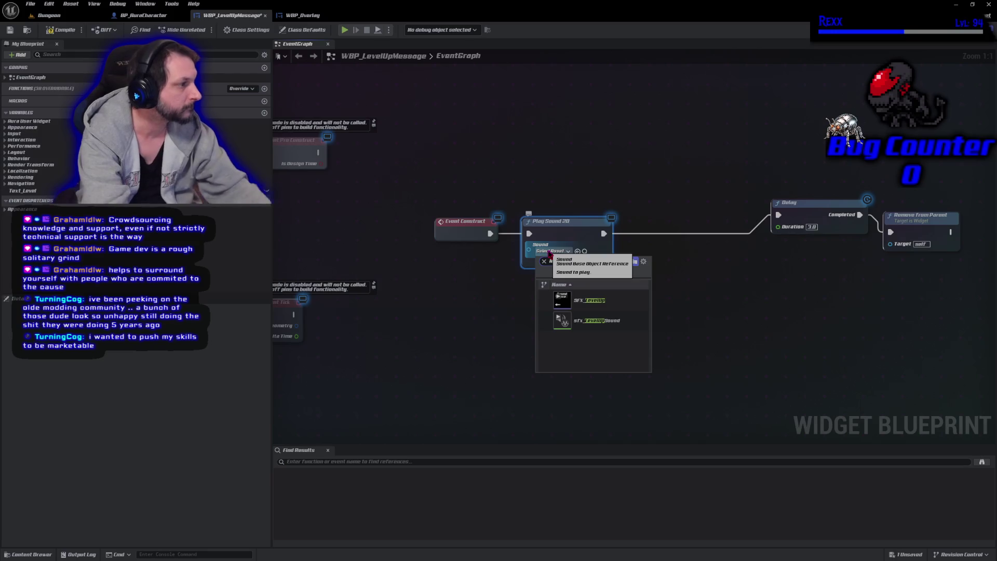
pyautogui.click(600, 320)
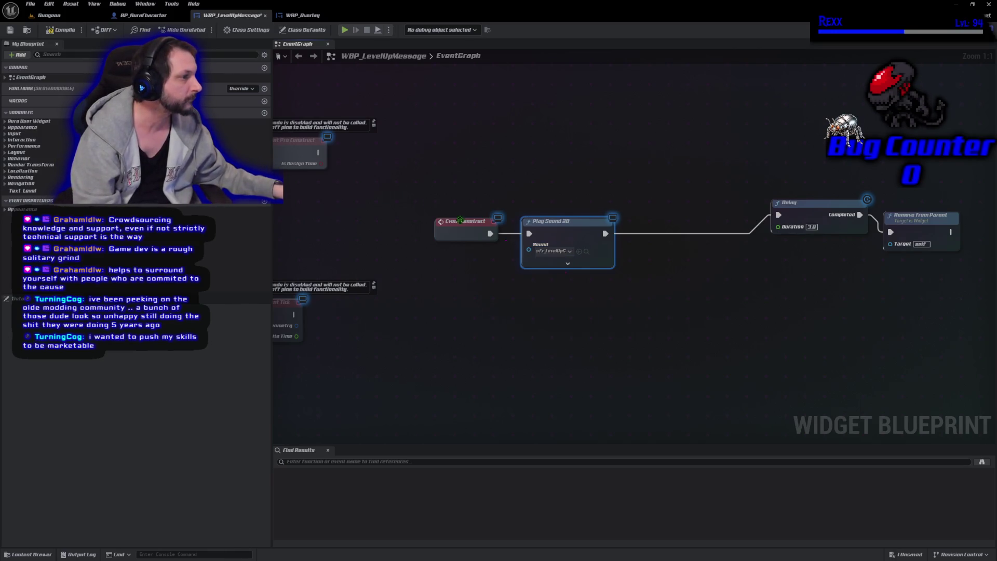
# Save the blueprint and select the message's vertical box in the Designer
pyautogui.hotkey('ctrl', 's')
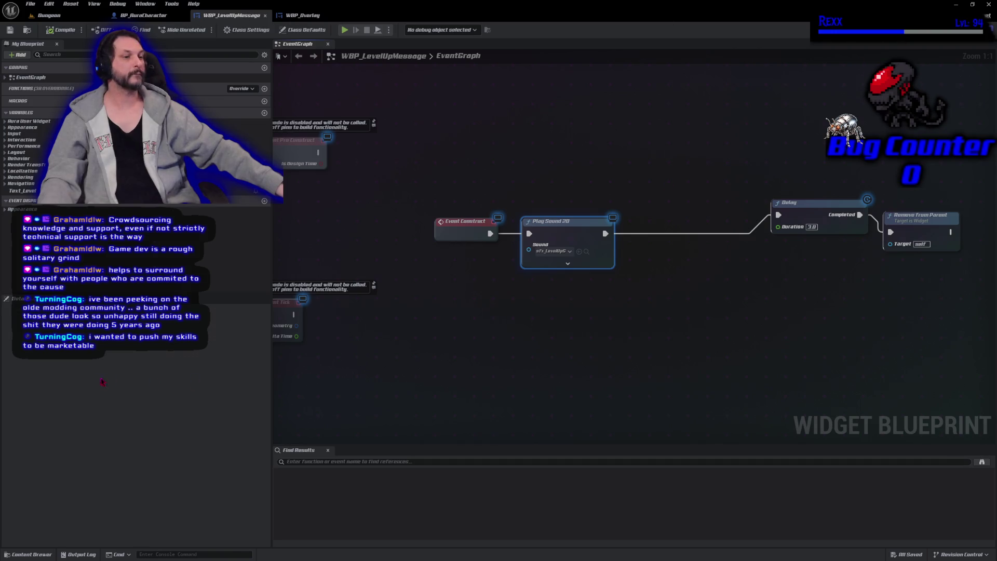
pyautogui.doubleClick(22, 190)
pyautogui.click(47, 343)
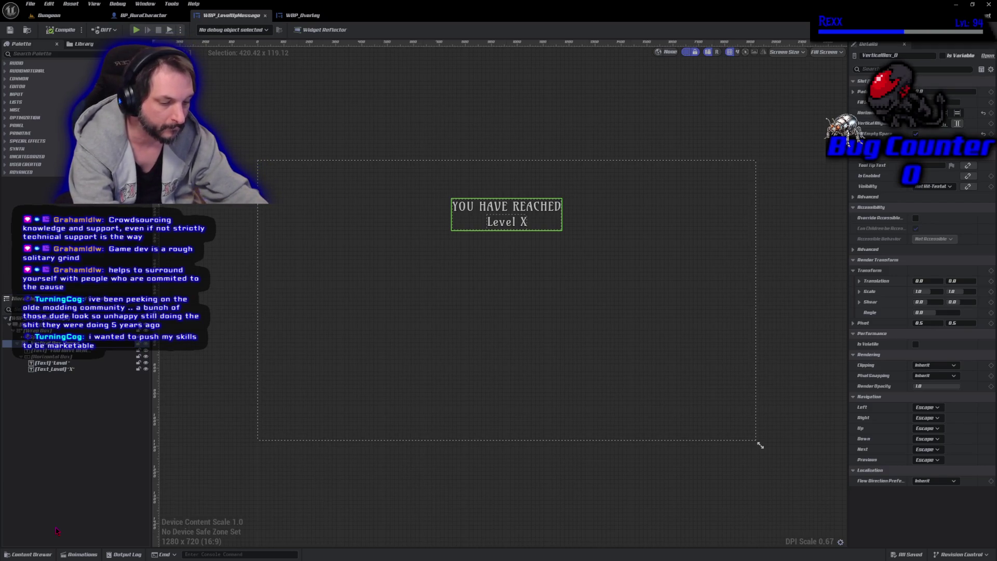
pyautogui.write('Message')
# Confirm the name Vertical Box Message, mark the box as a variable, and compile and save
pyautogui.press('Return')
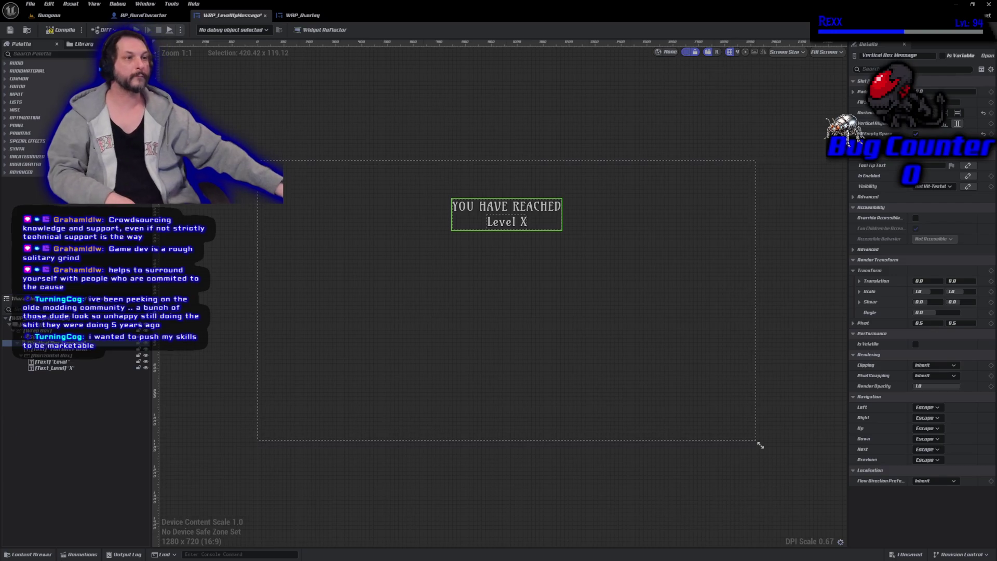
pyautogui.click(61, 30)
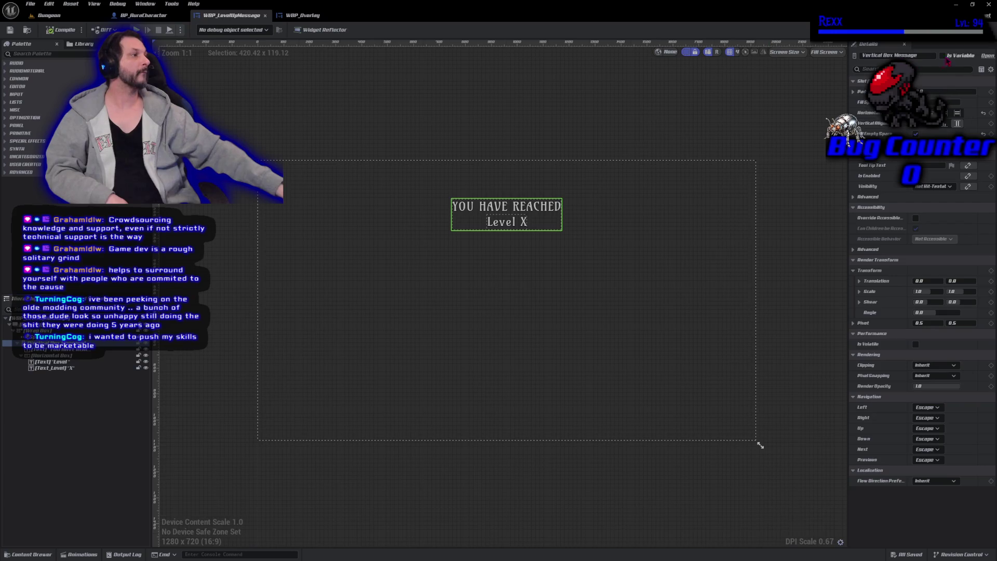
pyautogui.click(942, 56)
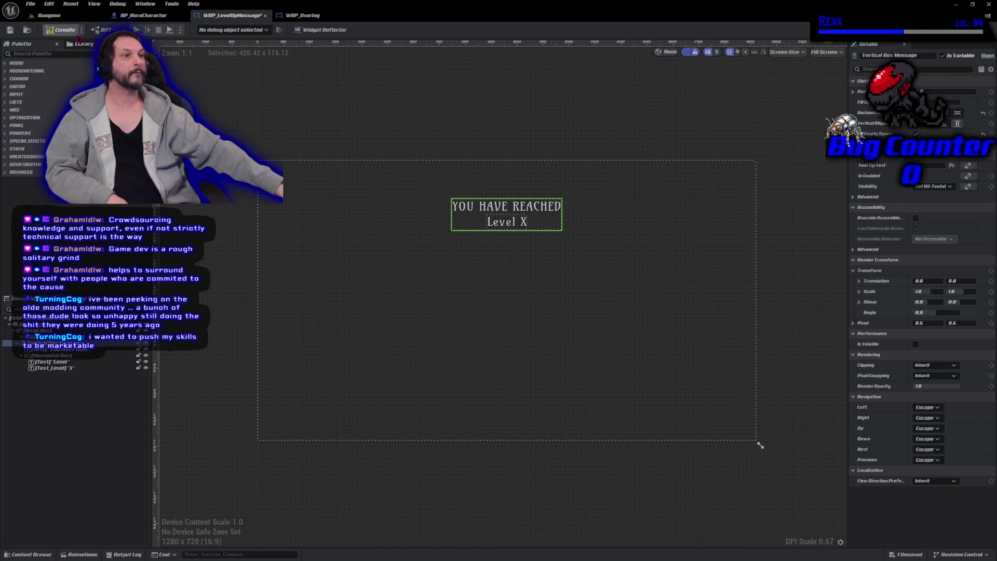
pyautogui.click(69, 32)
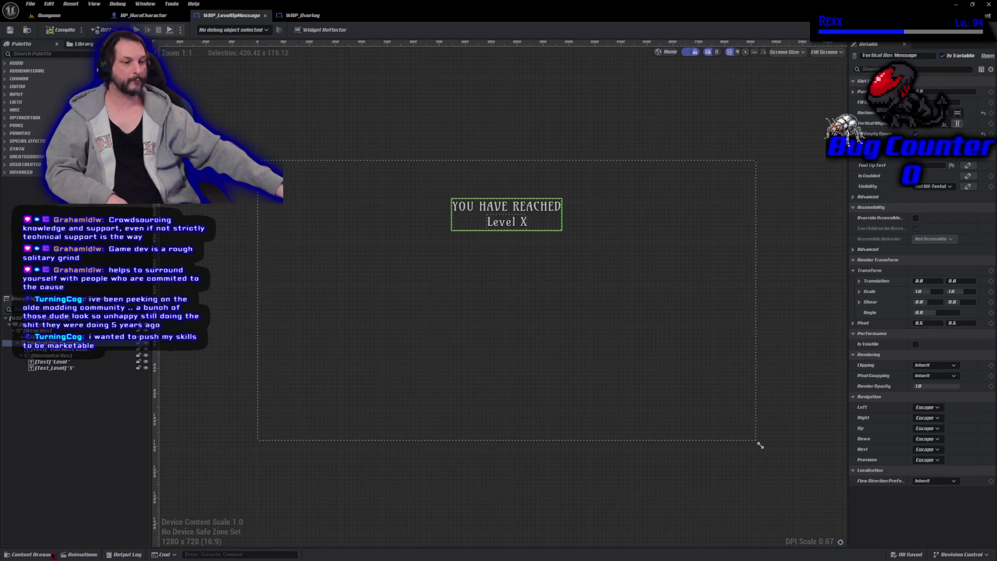
# Create a new widget animation named 'Message Animation'
pyautogui.click(78, 554)
pyautogui.click(31, 367)
pyautogui.write('Message Animation')
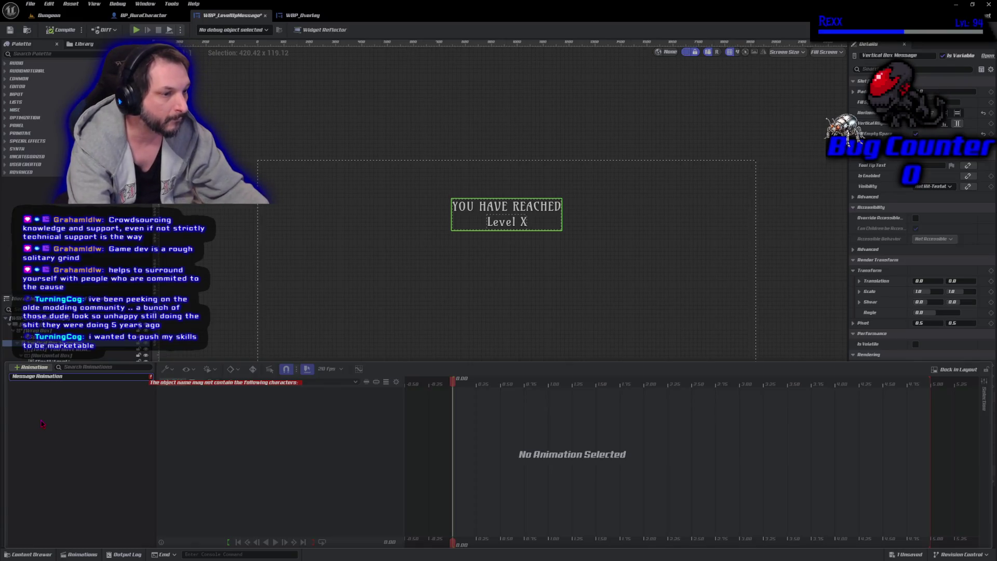
# Rename the animation to MessageAnimation by removing the space
pyautogui.hotkey('ctrl', 'Left')
pyautogui.press('BackSpace')
pyautogui.press('Return')
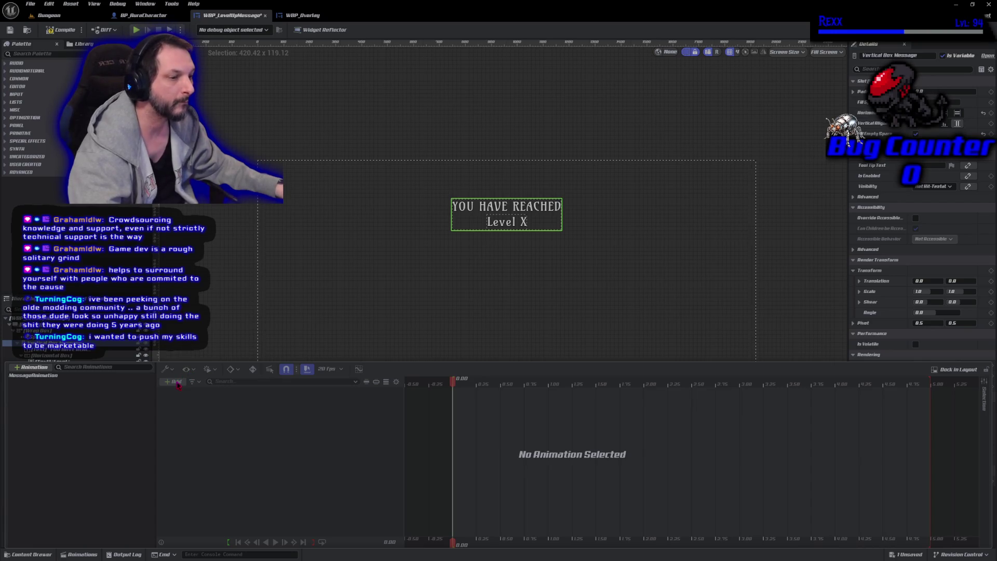
# Add a VerticalBoxMessage track to MessageAnimation with a Transform property track
pyautogui.click(55, 377)
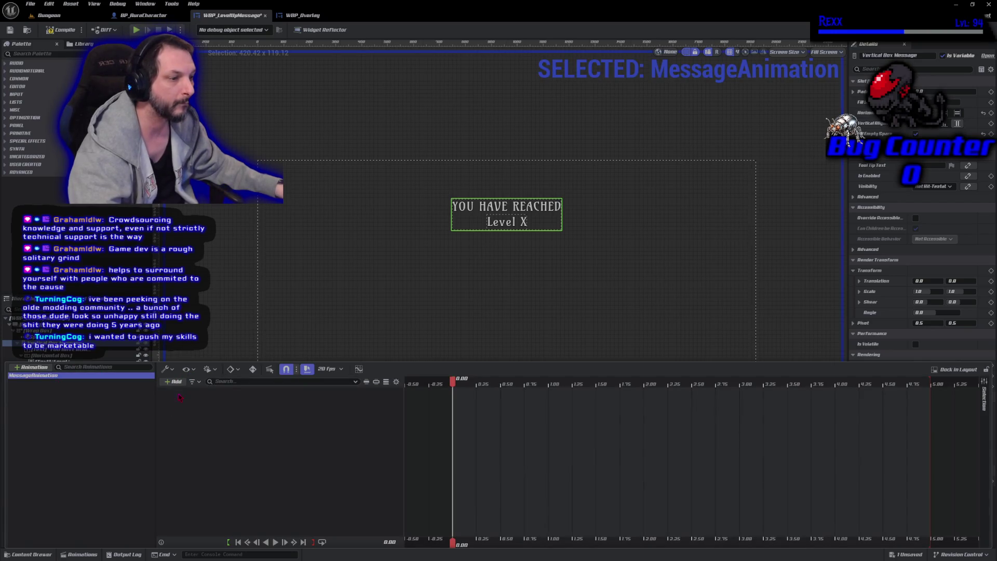
pyautogui.click(174, 381)
pyautogui.click(187, 400)
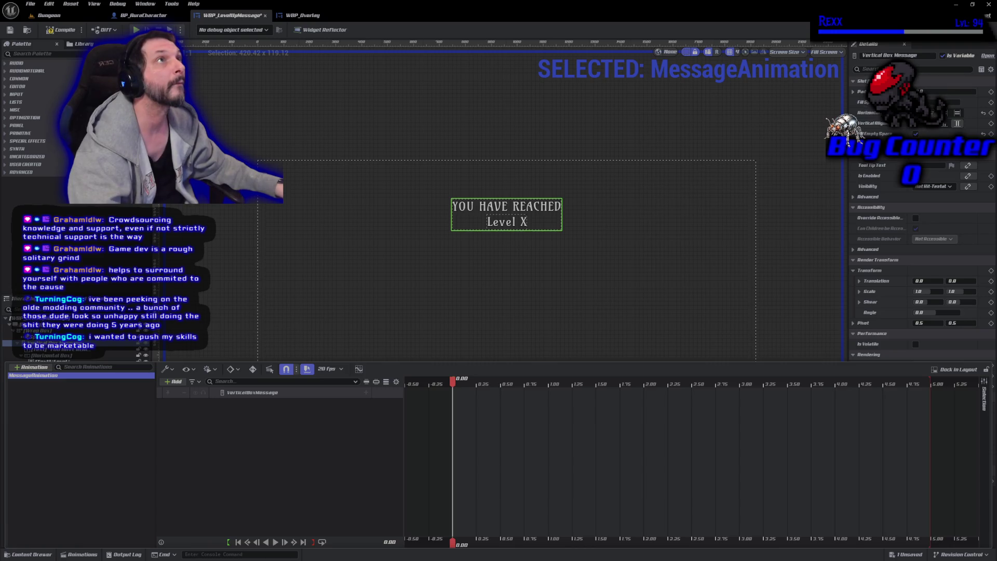
pyautogui.click(366, 393)
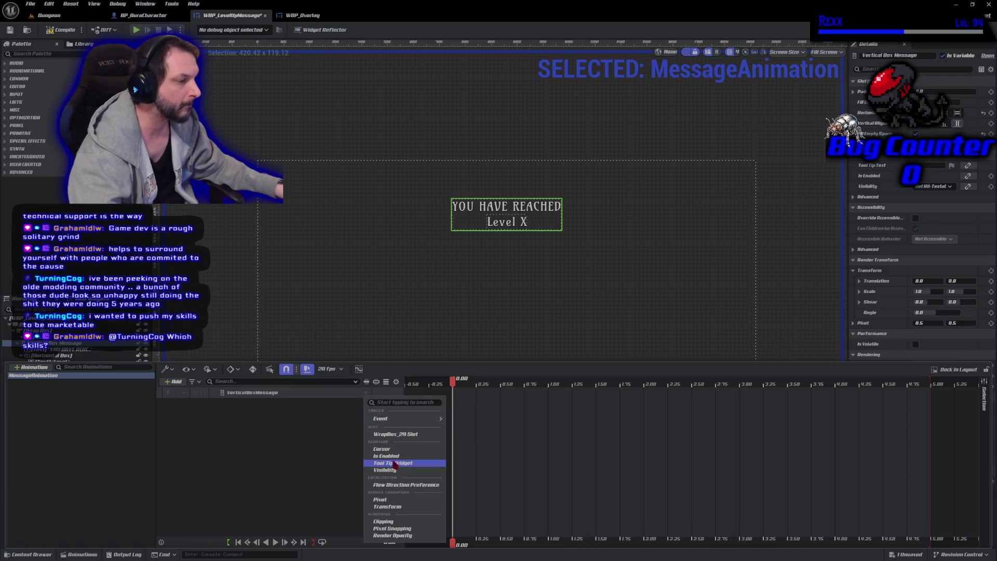
pyautogui.click(395, 506)
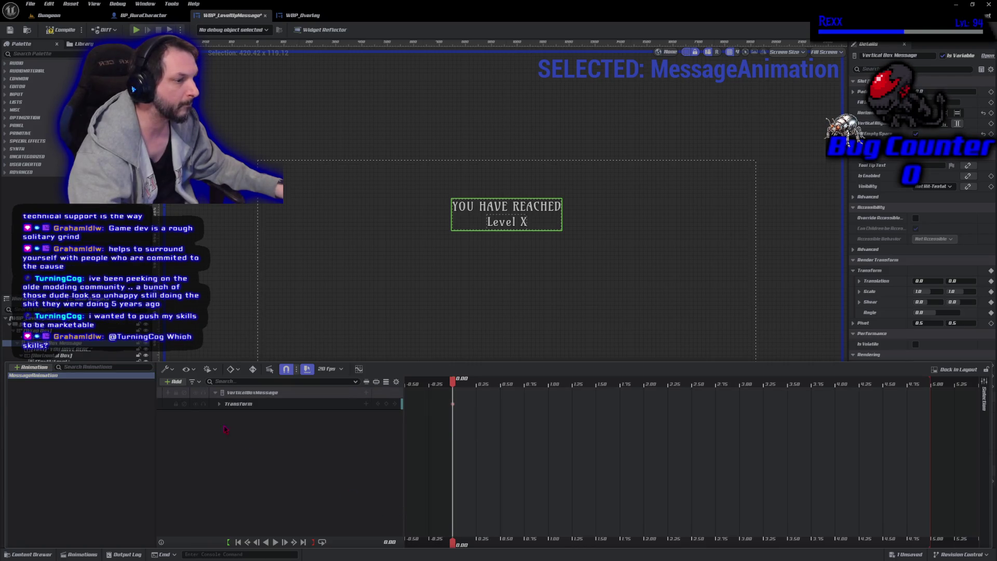
# Expand Transform > Scale and key Scale X at 0.0 at the start
pyautogui.click(238, 403)
pyautogui.click(219, 404)
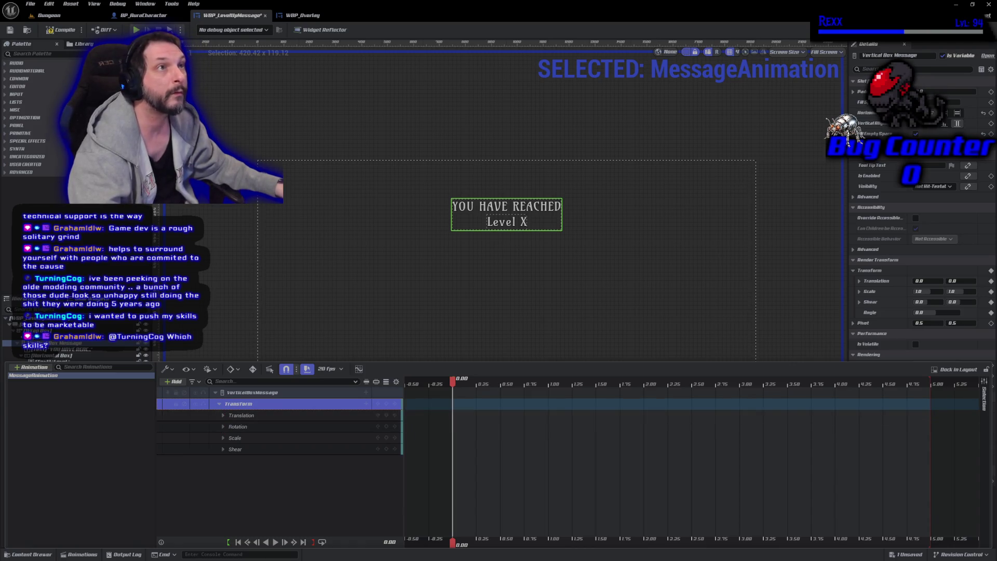
pyautogui.click(223, 438)
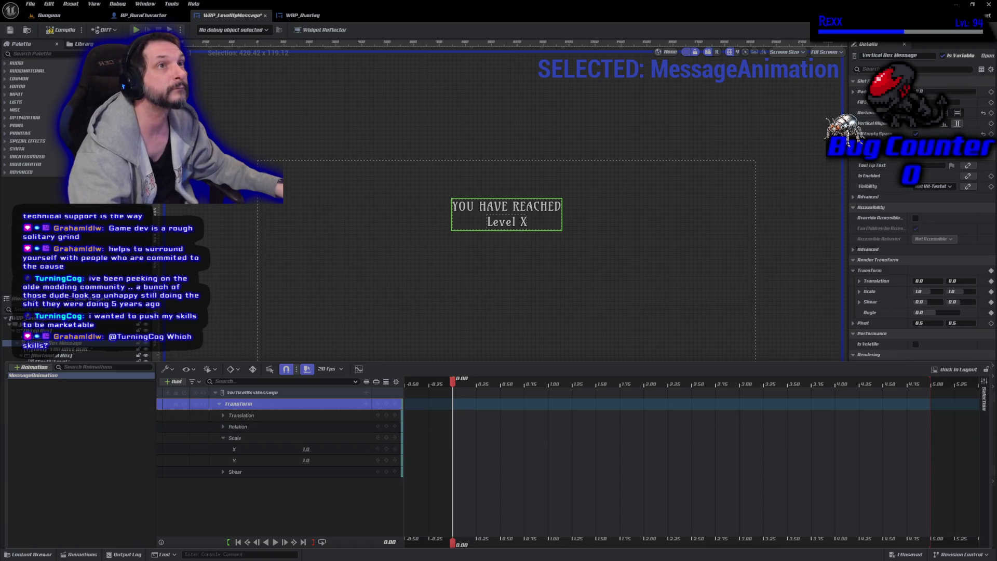
pyautogui.click(306, 449)
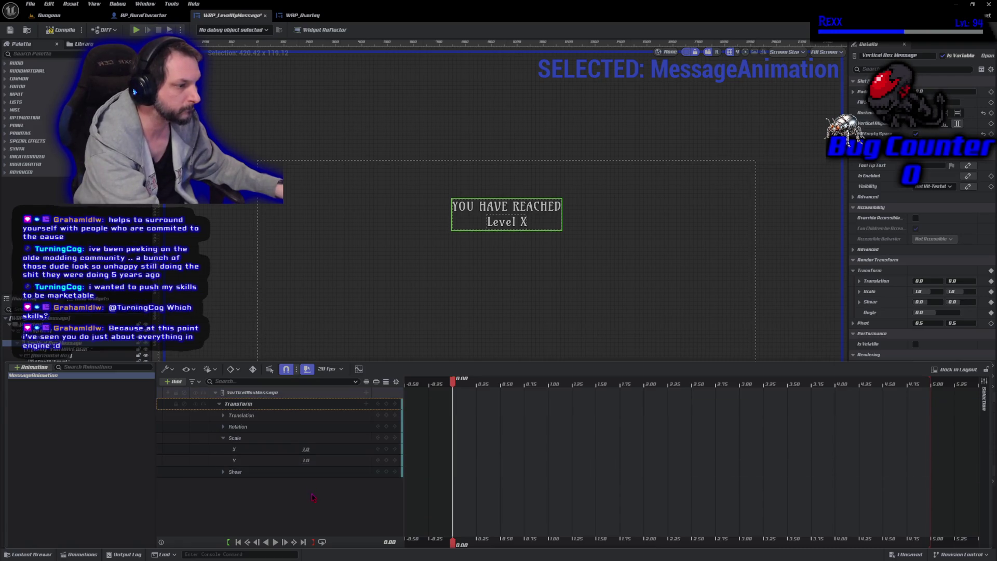
pyautogui.click(305, 449)
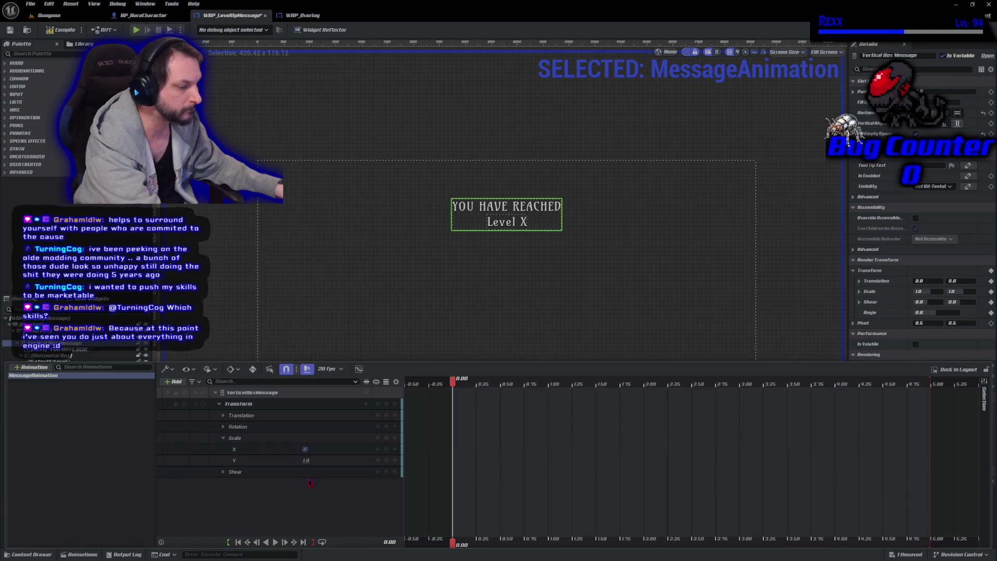
pyautogui.press('Tab')
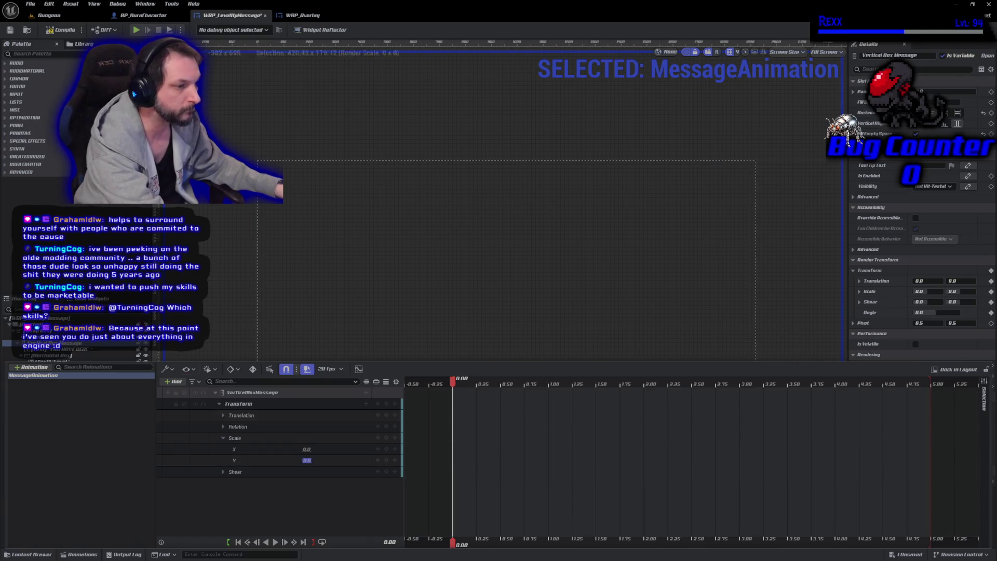
pyautogui.click(100, 451)
pyautogui.click(47, 374)
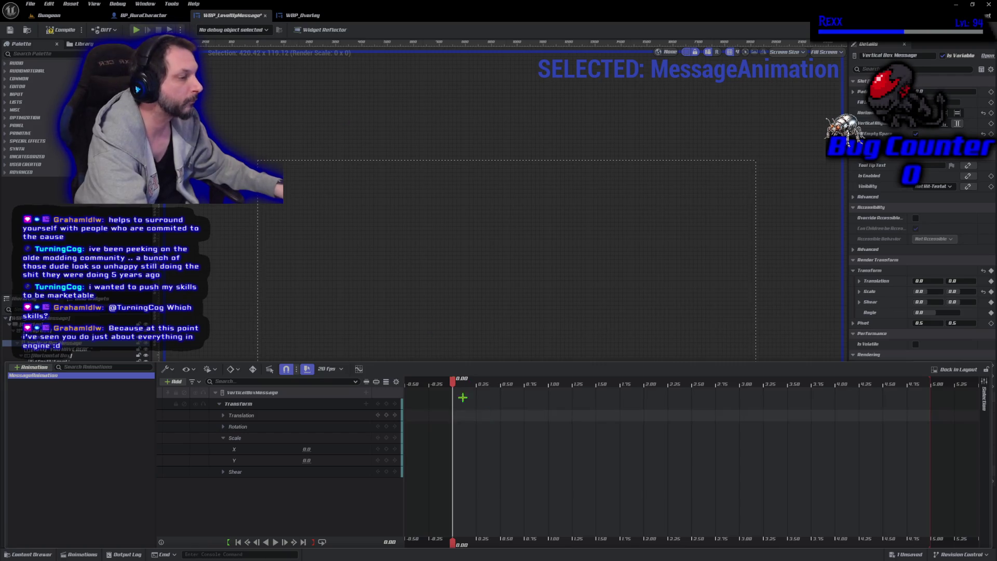
# At 0.50 seconds key Scale X and Y to 1.0, then save the blueprint
pyautogui.moveTo(453, 387); pyautogui.dragTo(500, 390)
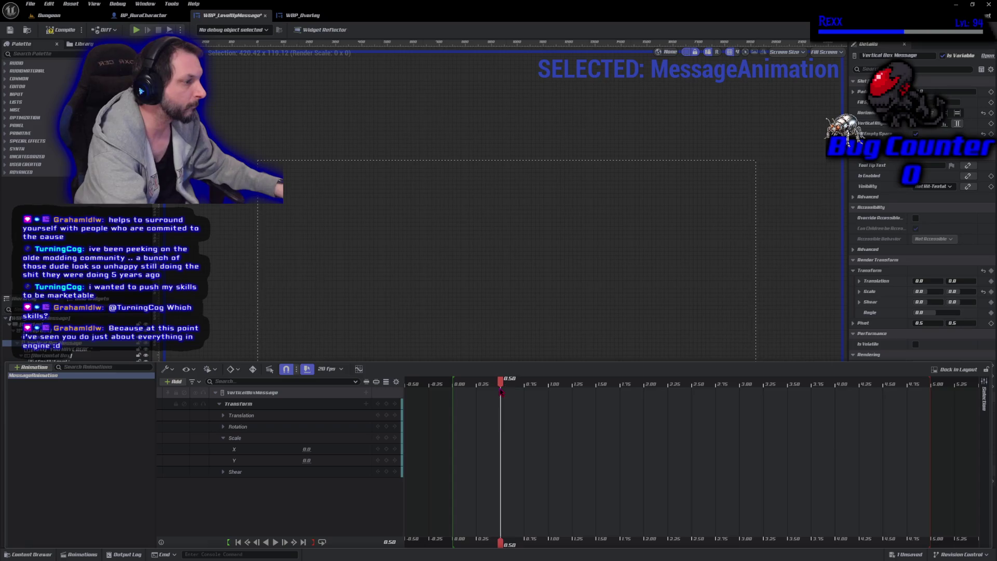
pyautogui.click(306, 449)
pyautogui.write('1')
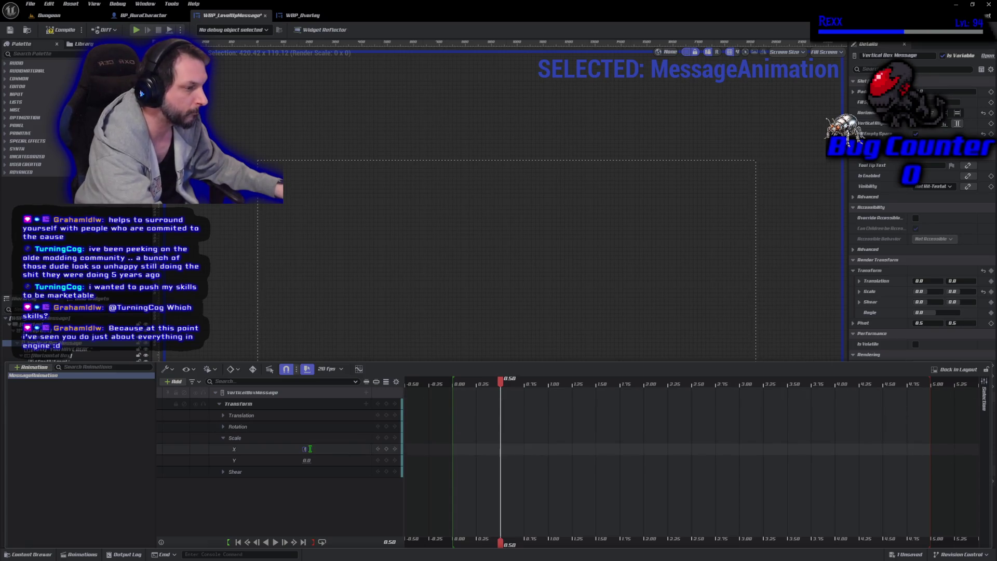
pyautogui.press('Return')
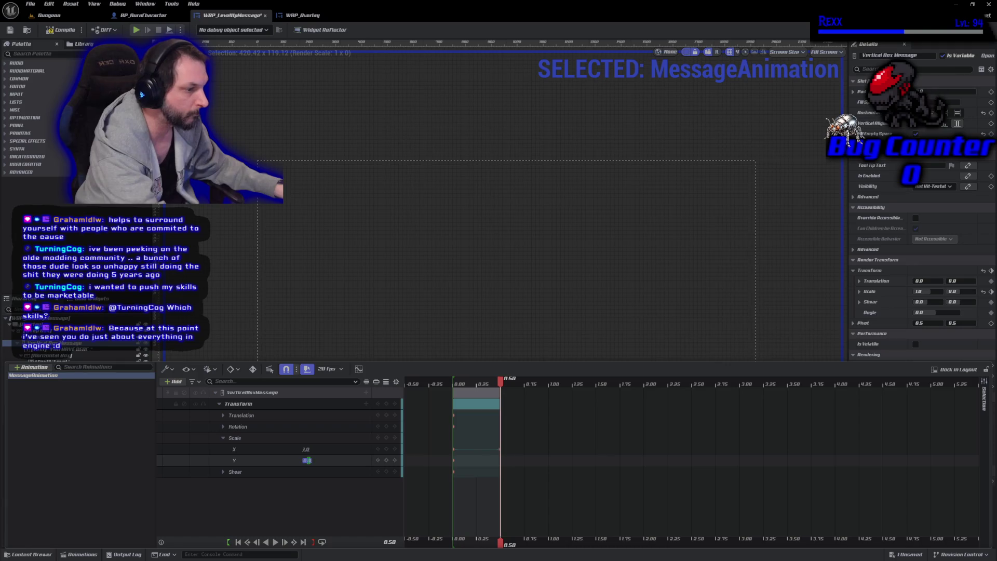
pyautogui.write('1')
pyautogui.press('Return')
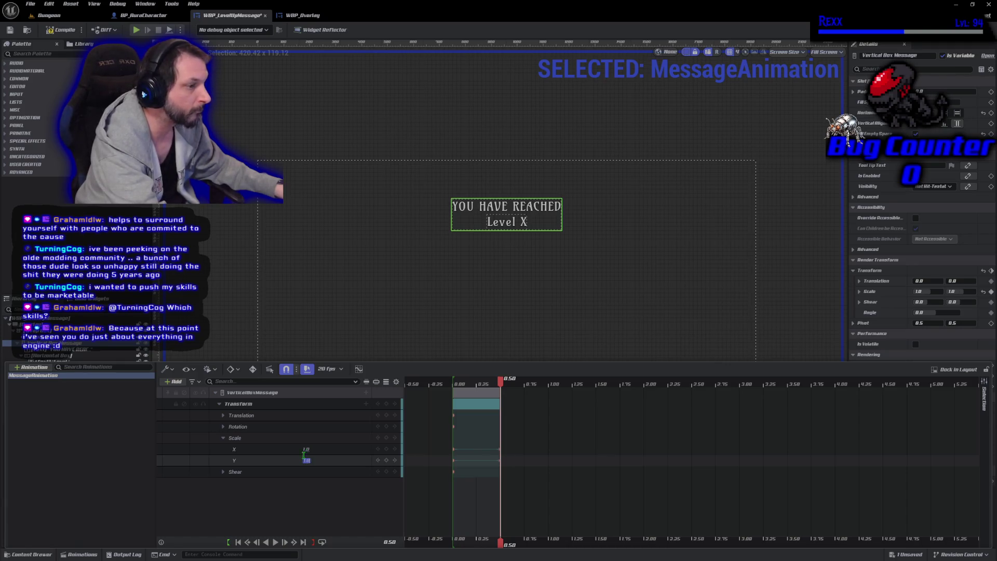
pyautogui.hotkey('ctrl', 's')
# Play and pause a preview of MessageAnimation, then bring up its curve editor
pyautogui.click(758, 444)
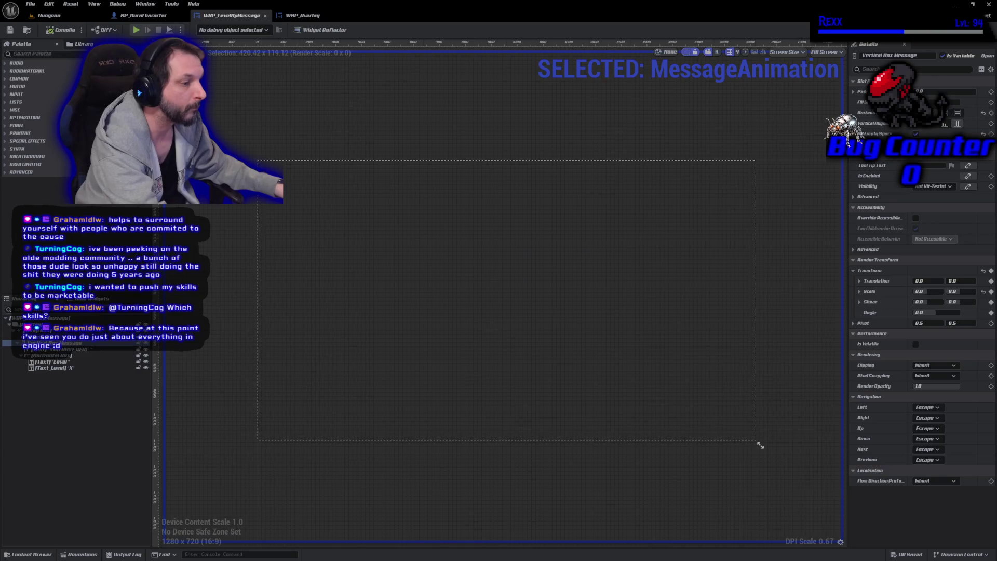
pyautogui.click(83, 553)
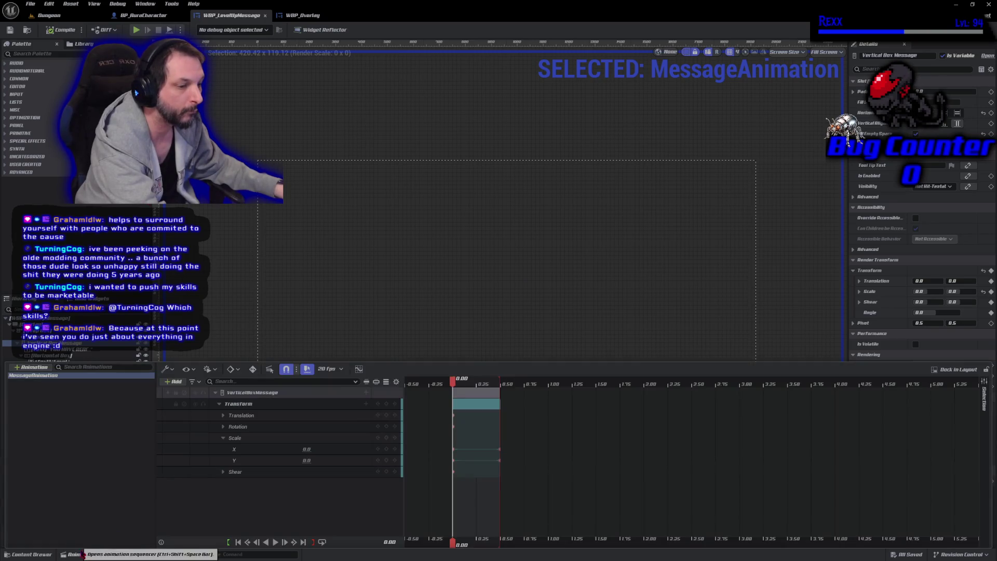
pyautogui.click(276, 542)
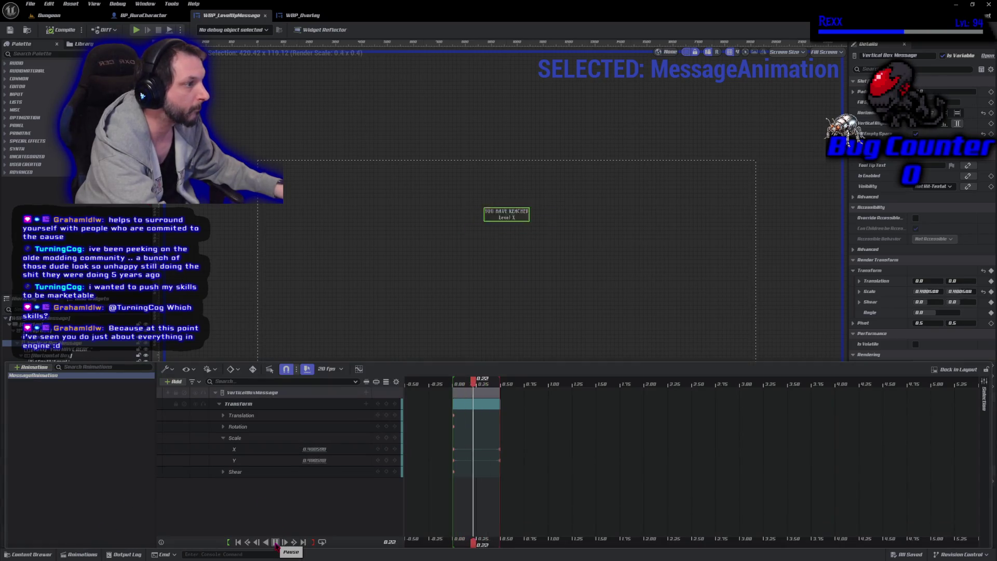
pyautogui.click(275, 541)
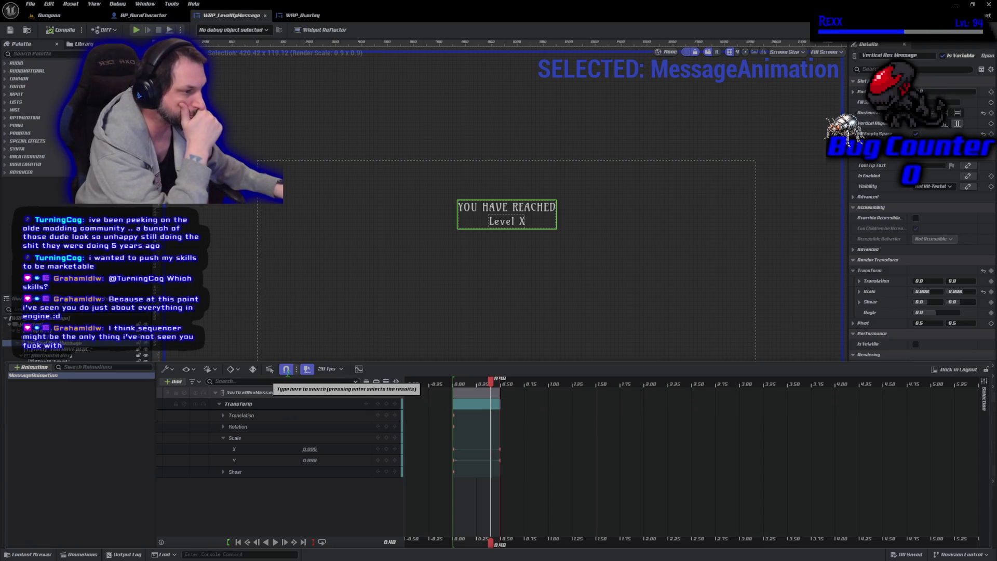
pyautogui.click(359, 368)
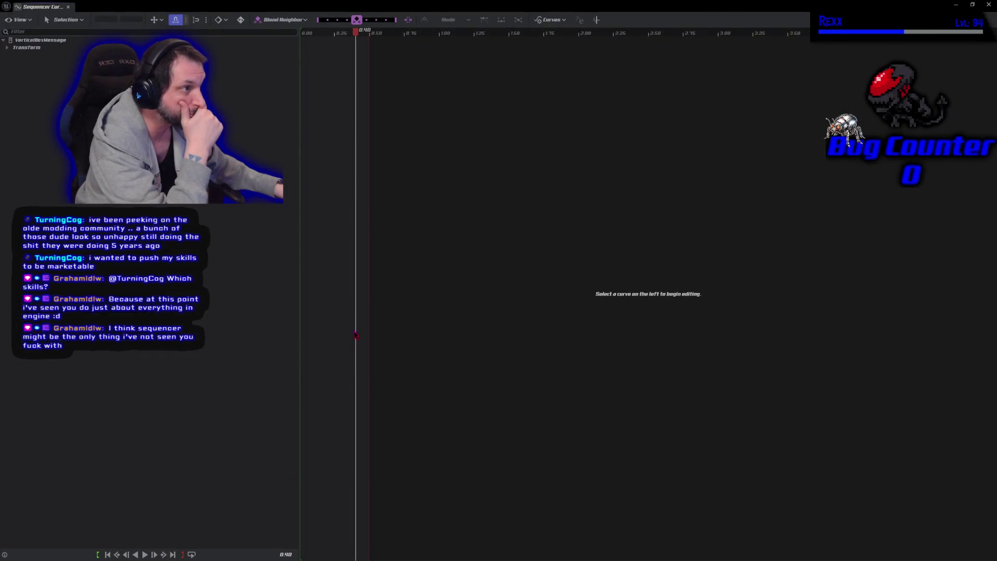
# Steepen the start of the Scale X curve by dragging its first key's tangent up
pyautogui.click(7, 47)
pyautogui.click(11, 56)
pyautogui.click(10, 56)
pyautogui.click(11, 74)
pyautogui.click(36, 83)
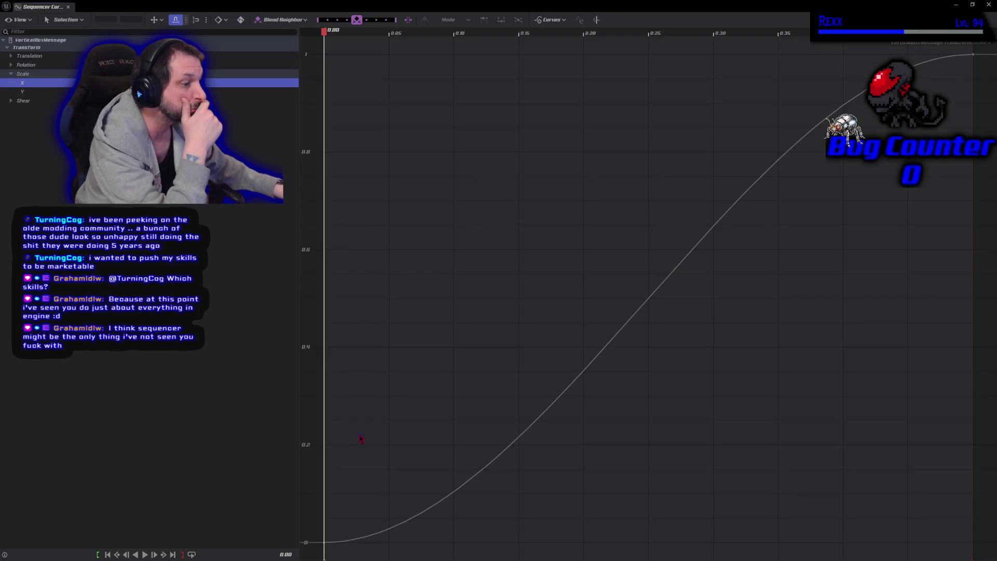
pyautogui.click(323, 543)
pyautogui.moveTo(347, 543); pyautogui.dragTo(343, 519)
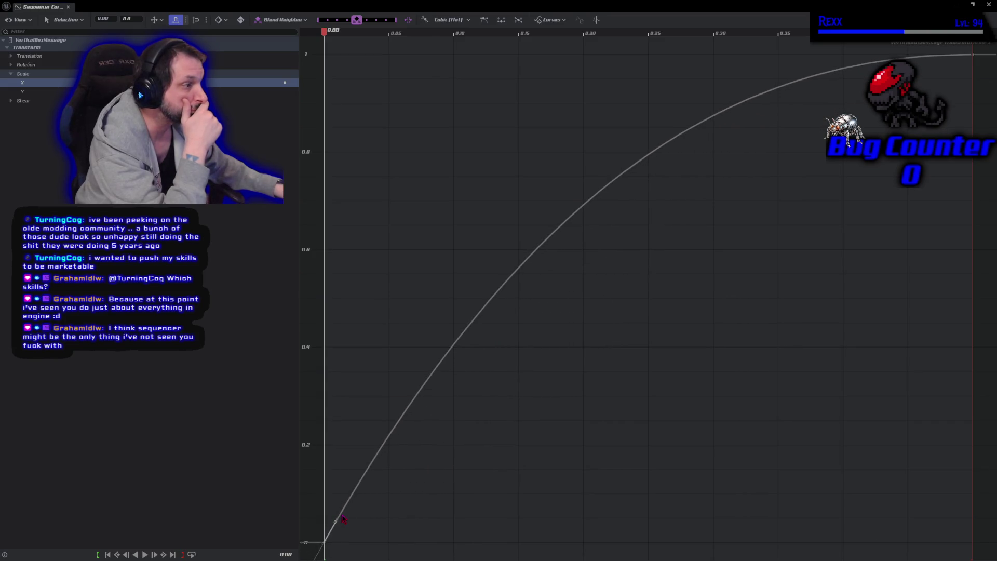
# Make the Scale Y curve rise steeply from its first key, then close the curve editor
pyautogui.click(42, 93)
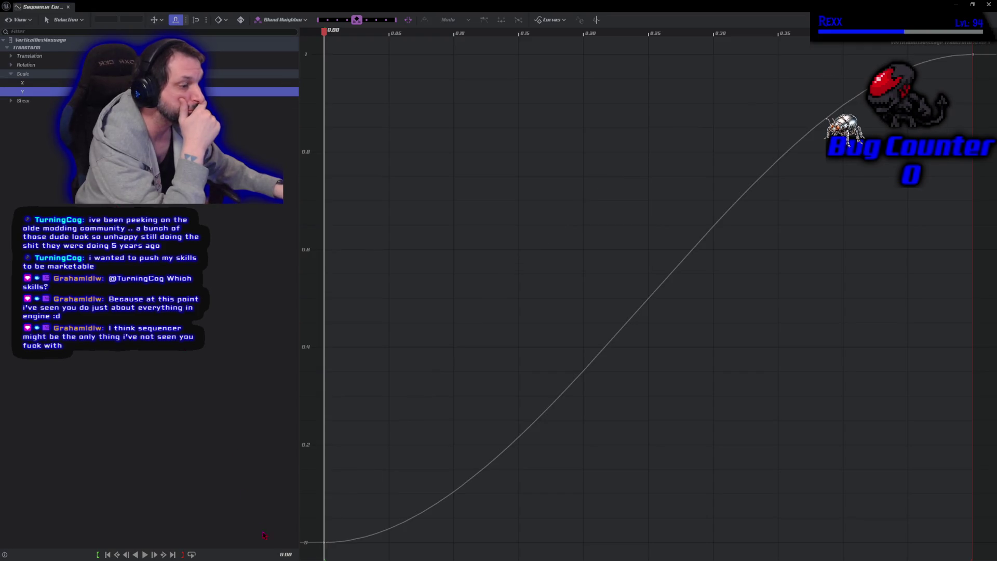
pyautogui.click(324, 543)
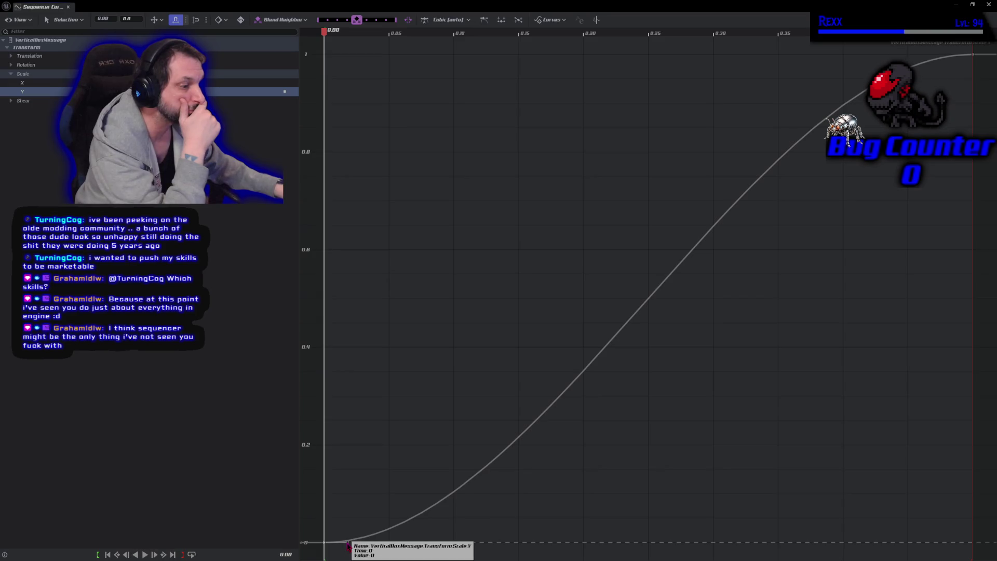
pyautogui.moveTo(346, 543); pyautogui.dragTo(347, 505)
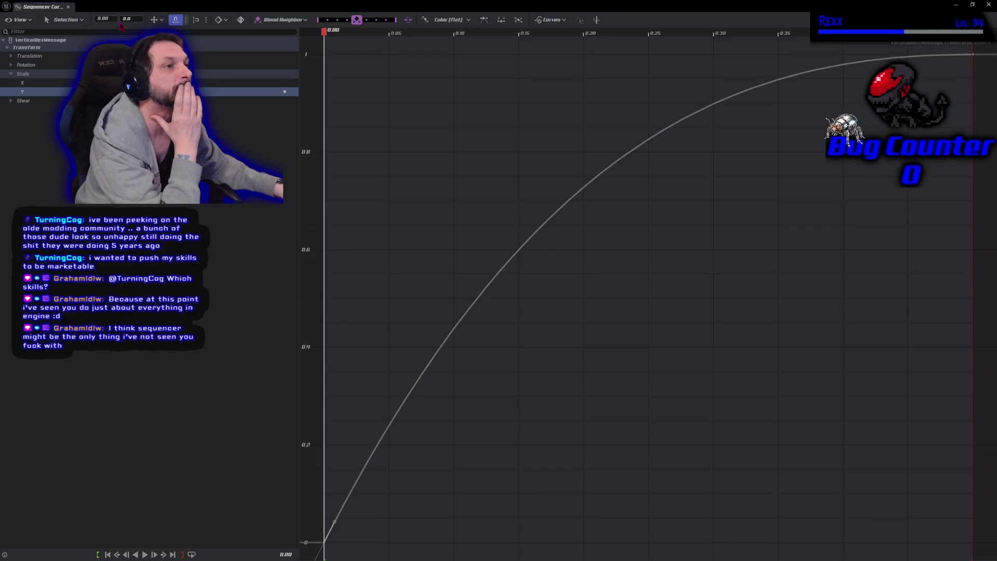
pyautogui.click(68, 6)
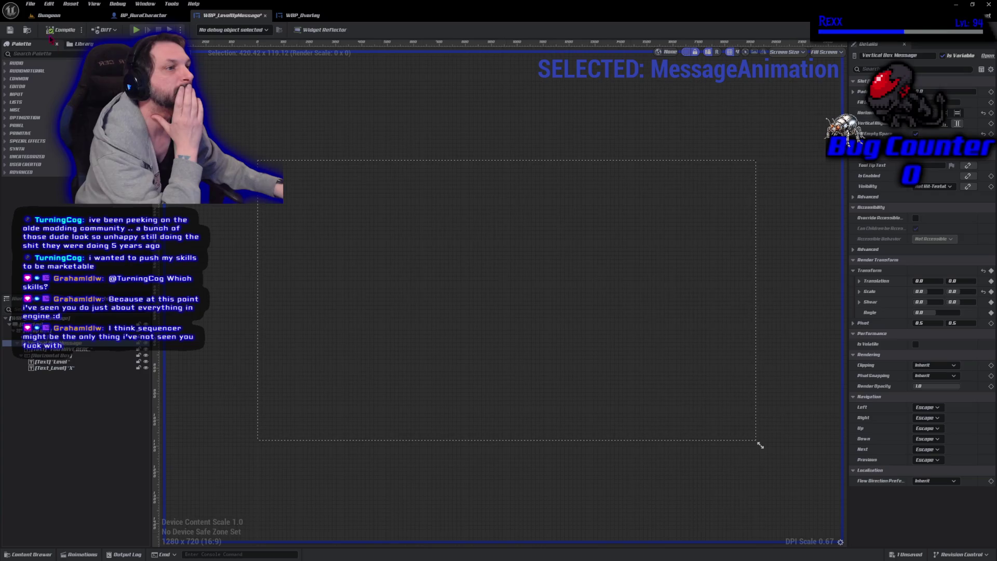
# Save WBP_LevelUpMessage, play MessageAnimation in the timeline, and switch to the event graph
pyautogui.click(10, 30)
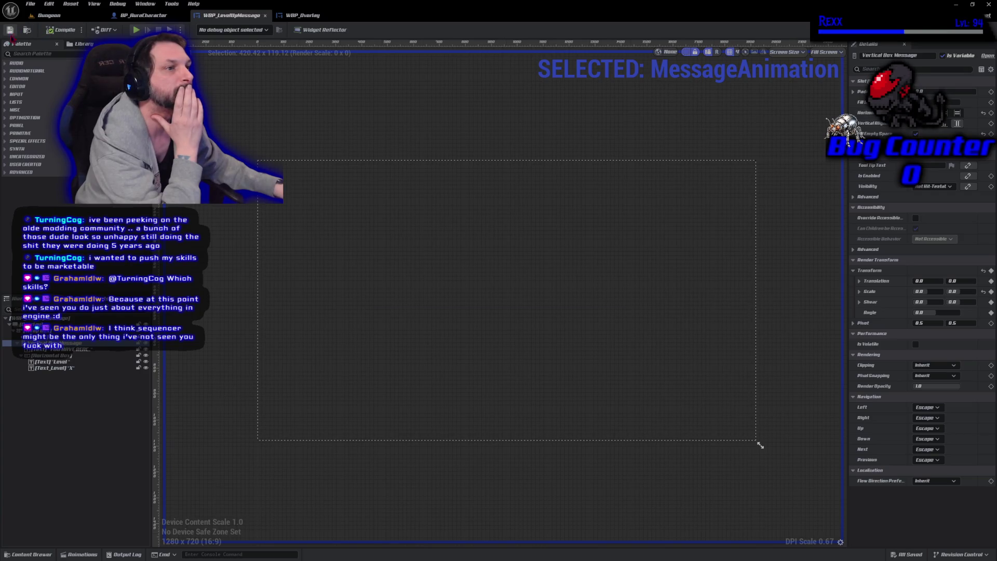
pyautogui.click(93, 554)
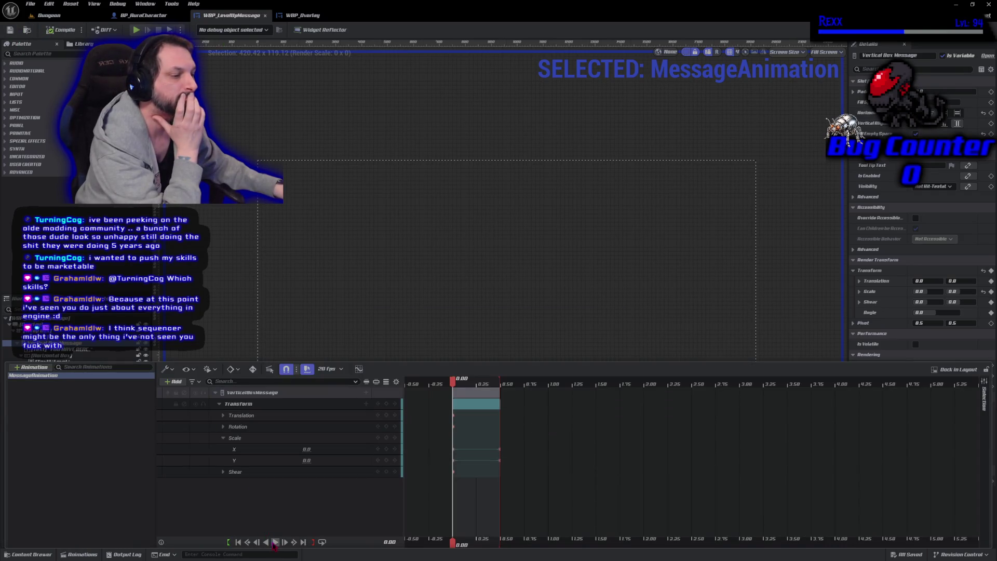
pyautogui.click(275, 541)
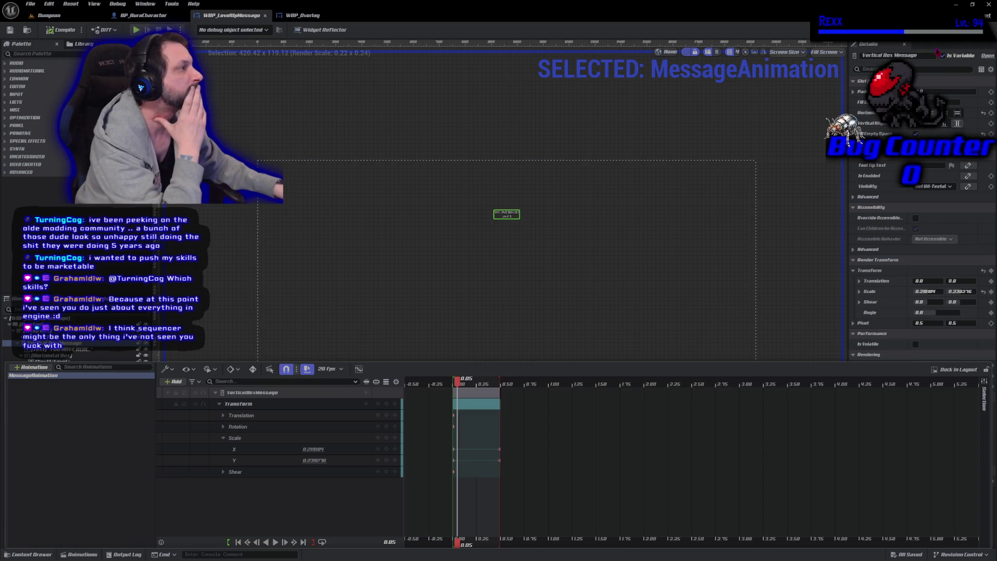
pyautogui.hotkey('ctrl', 'shift', 'alt', 'g')
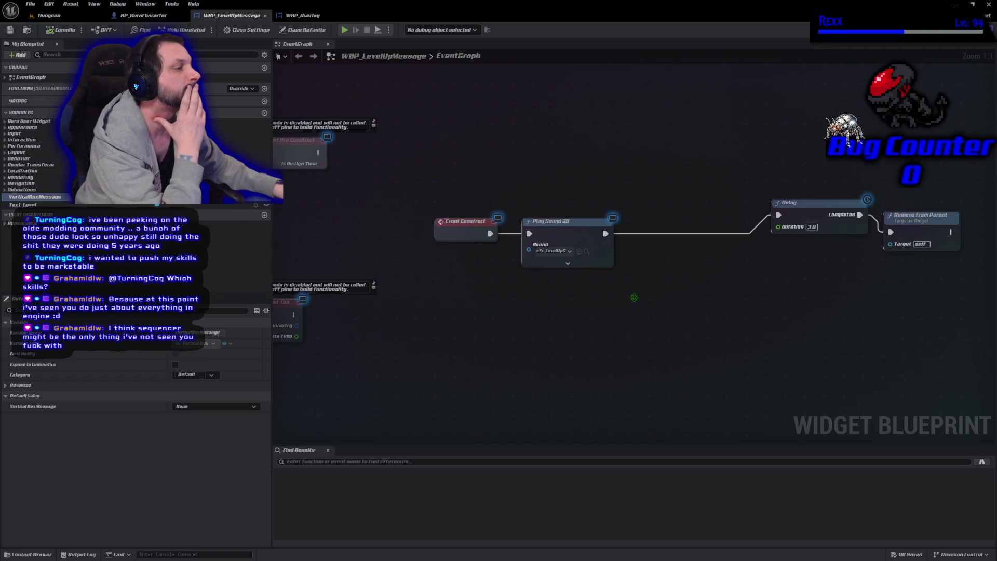
# Add a Play Animation node wired between Play Sound 2D and the Delay node
pyautogui.rightClick(642, 299)
pyautogui.write('play animation')
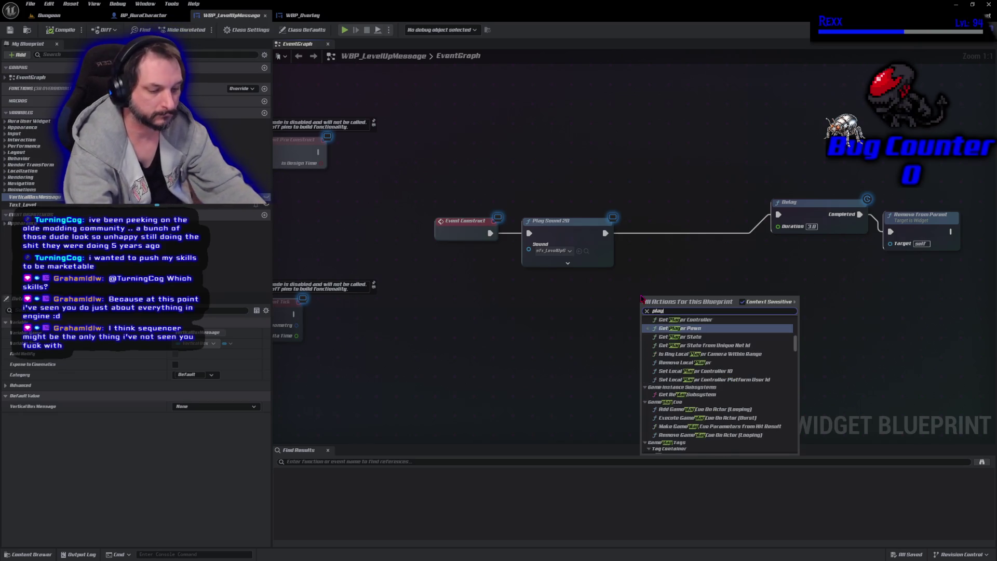
pyautogui.press('Return')
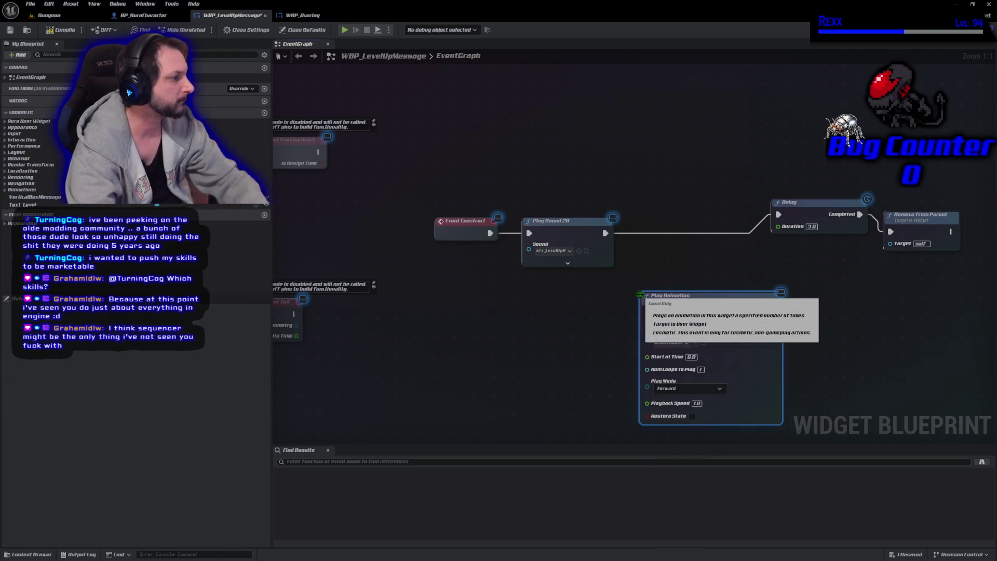
pyautogui.moveTo(604, 233); pyautogui.dragTo(650, 317)
pyautogui.moveTo(684, 291)
pyautogui.mouseDown()
pyautogui.moveTo(659, 200)
pyautogui.moveTo(665, 216)
pyautogui.mouseUp()
pyautogui.moveTo(815, 208)
pyautogui.mouseDown()
pyautogui.moveTo(816, 228)
pyautogui.moveTo(776, 232)
pyautogui.mouseUp()
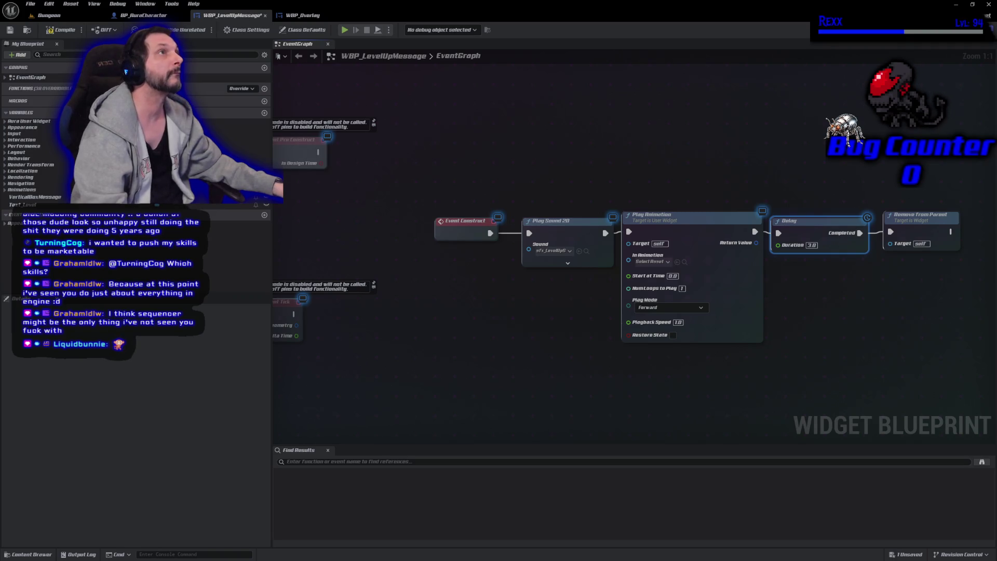
pyautogui.click(653, 261)
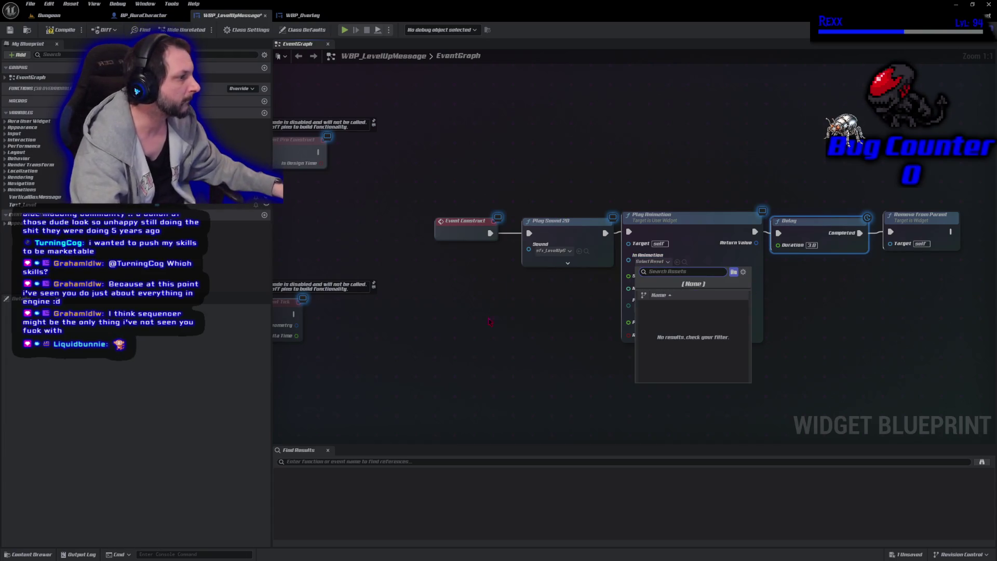
pyautogui.click(506, 335)
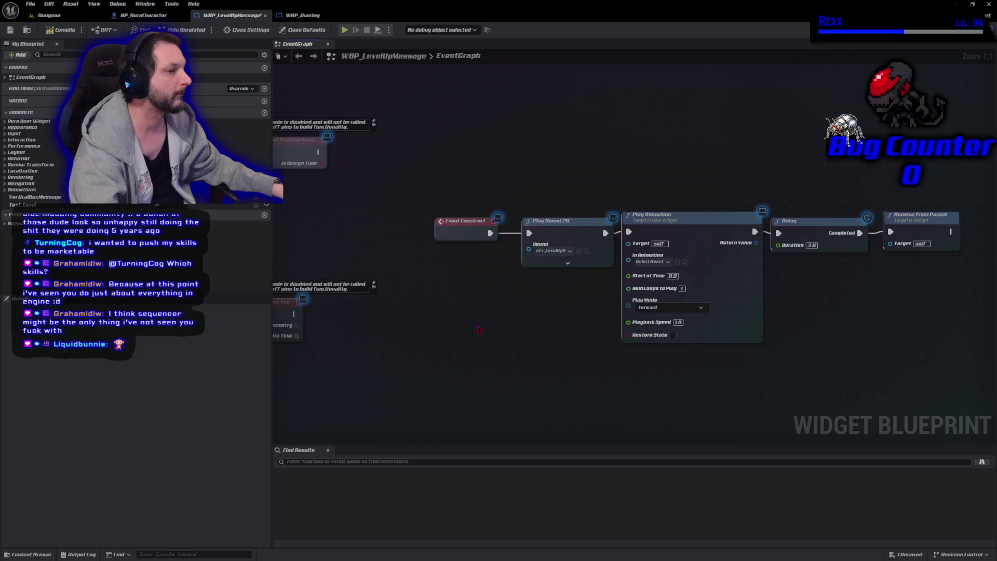
# Plug a Get MessageAnimation node into Play Animation's In Animation input and save
pyautogui.rightClick(486, 344)
pyautogui.write('gert')
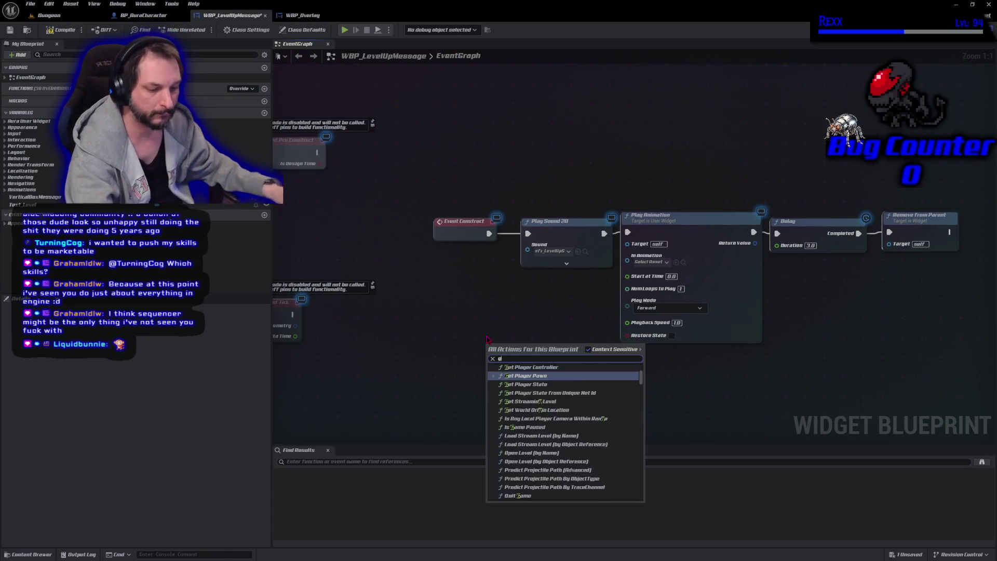
pyautogui.press('BackSpace')
pyautogui.press('BackSpace')
pyautogui.write('t mes')
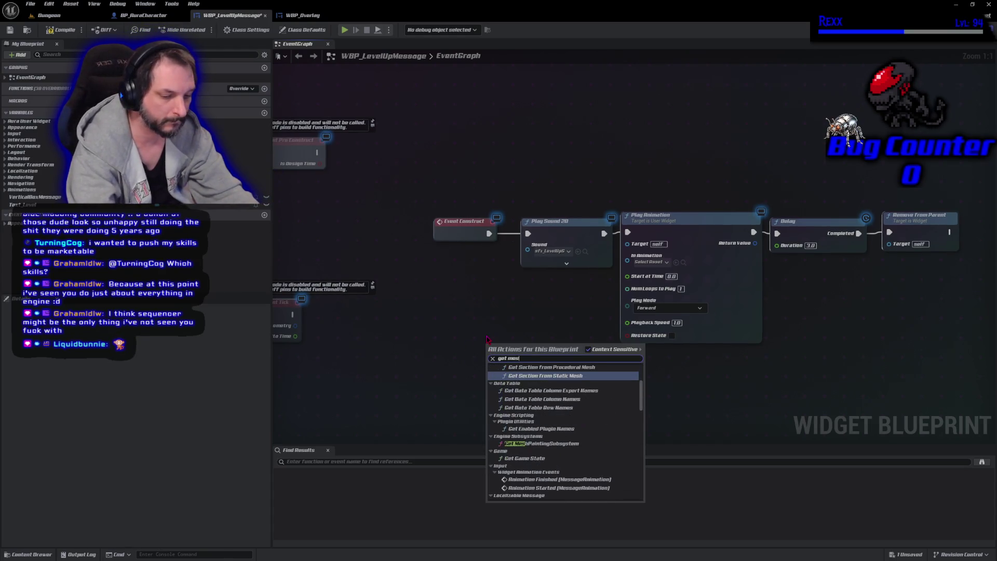
pyautogui.write('sage anima')
pyautogui.press('Return')
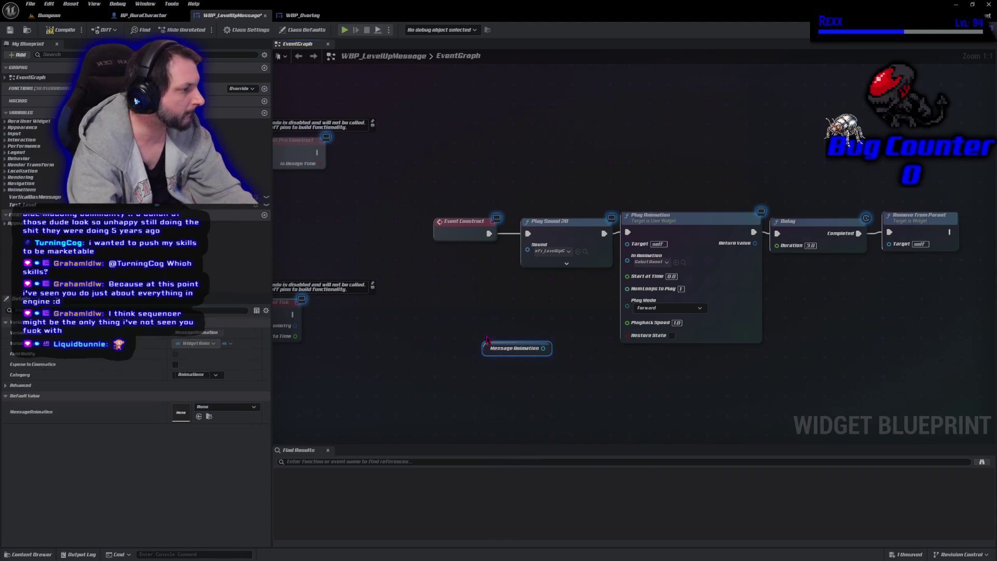
pyautogui.moveTo(543, 347)
pyautogui.mouseDown()
pyautogui.moveTo(605, 296)
pyautogui.moveTo(627, 259)
pyautogui.mouseUp()
pyautogui.moveTo(490, 350); pyautogui.dragTo(550, 280)
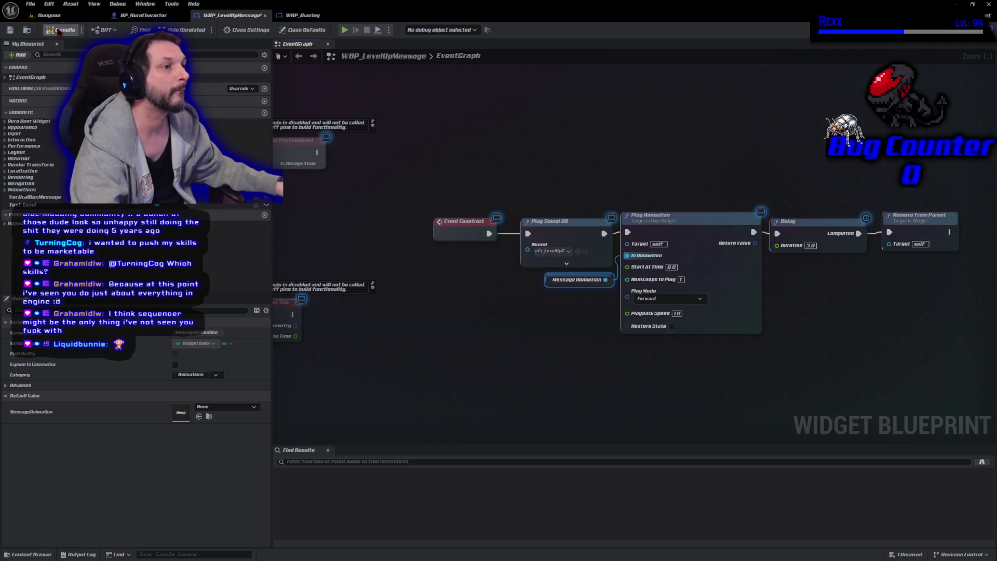
pyautogui.click(10, 30)
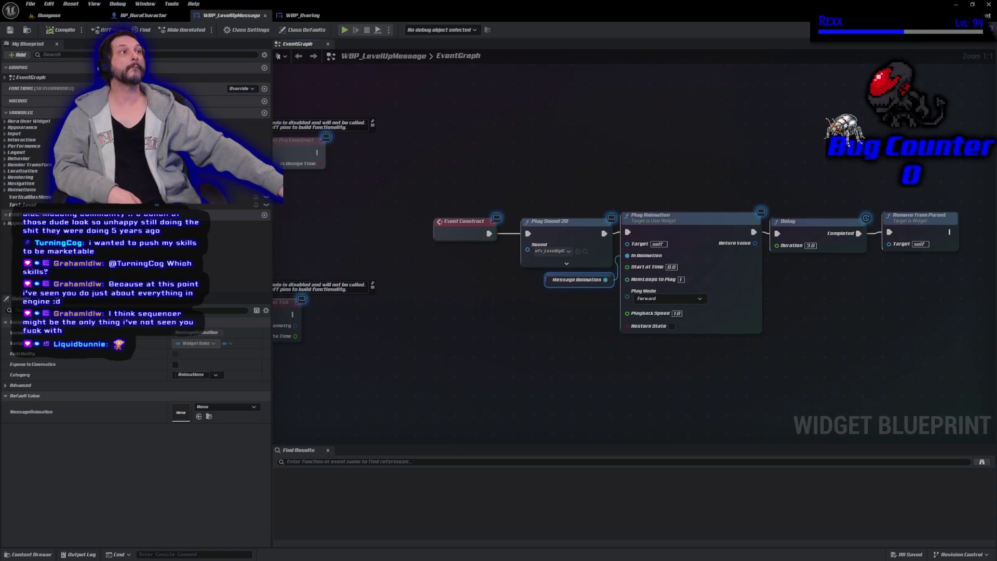
# Playtest the Dungeon level, fireballing goblins until the character hits Level 2, then end the session
pyautogui.hotkey('alt', 'p')
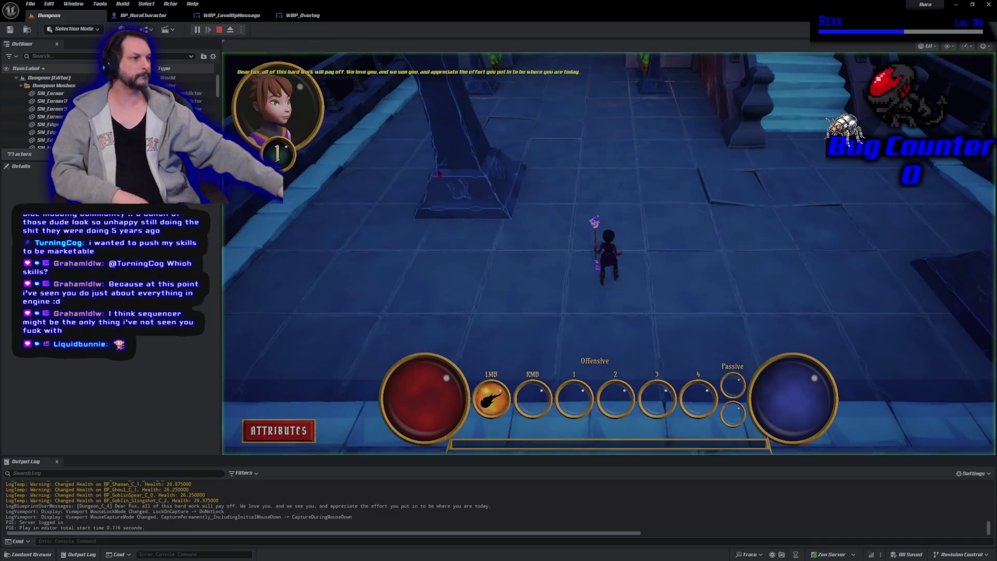
pyautogui.click(676, 142)
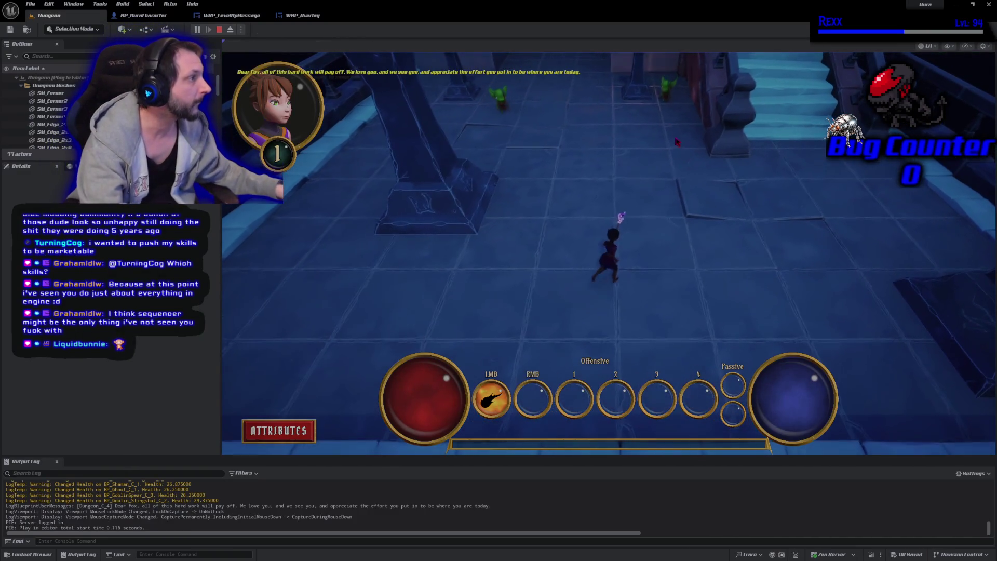
pyautogui.click(618, 152)
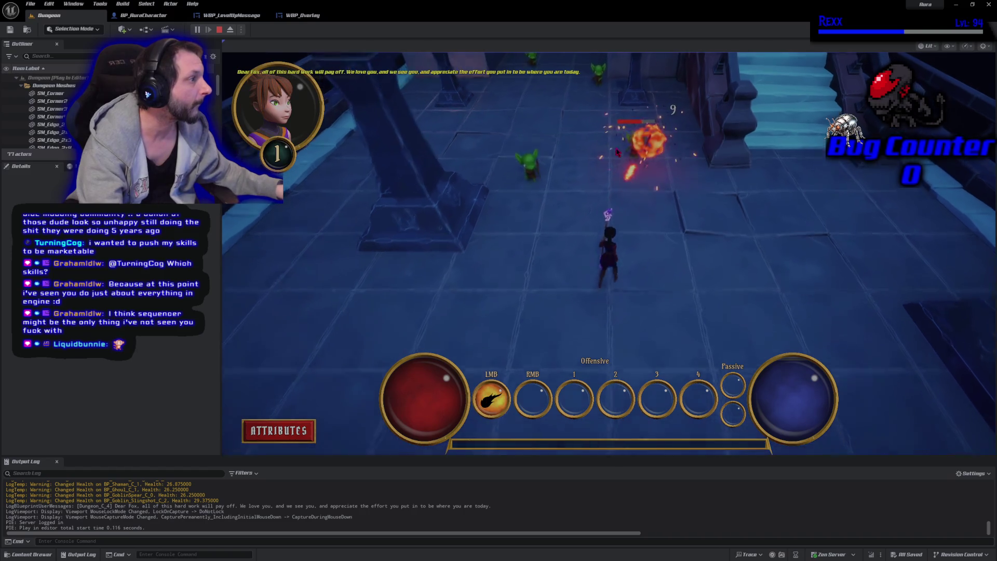
pyautogui.click(545, 360)
pyautogui.moveTo(544, 359); pyautogui.dragTo(570, 348)
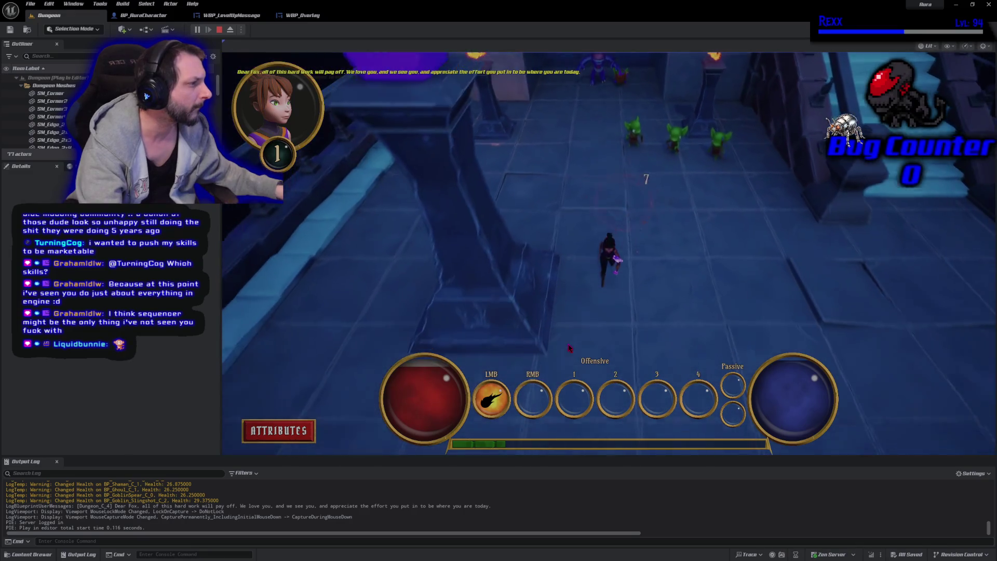
pyautogui.click(627, 119)
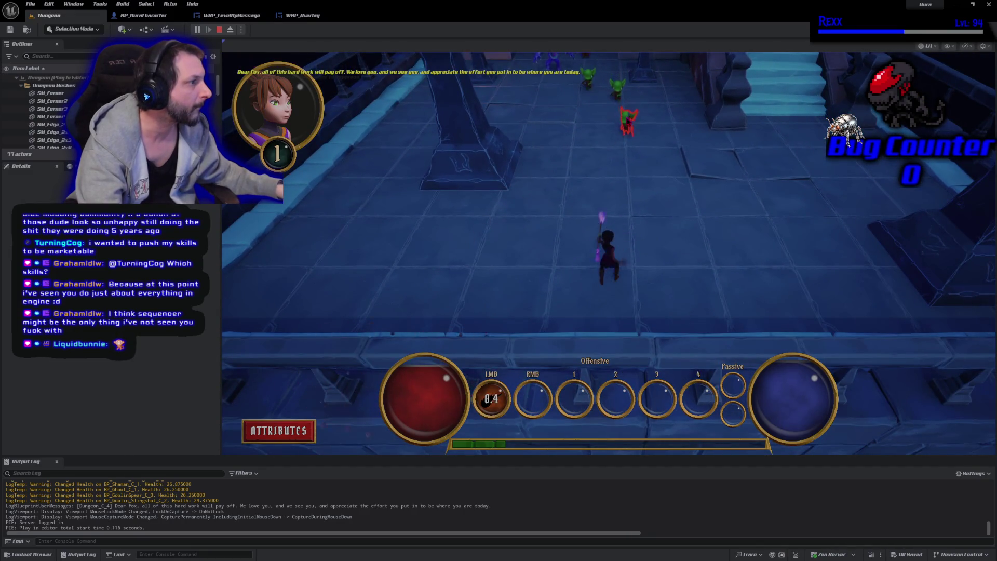
pyautogui.click(623, 147)
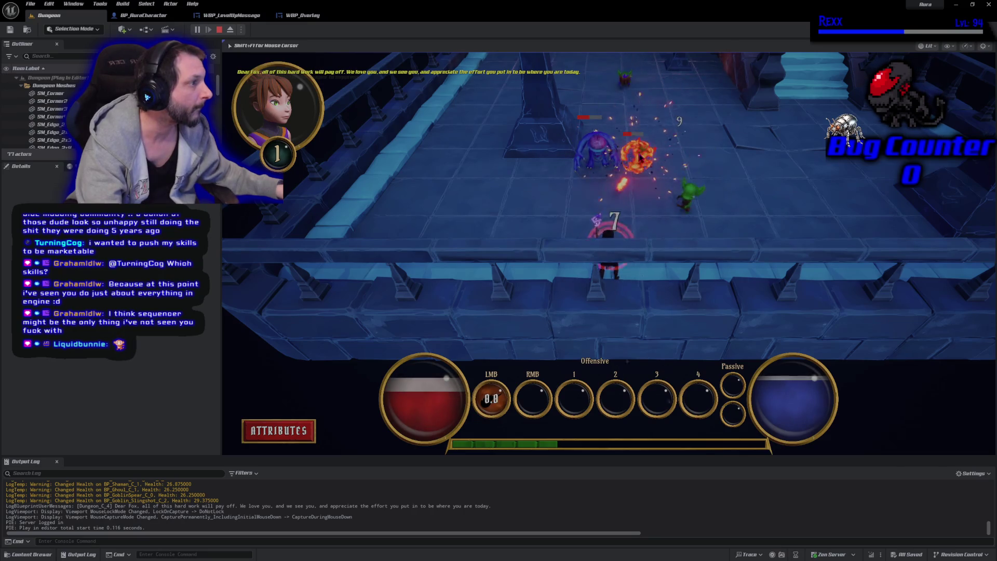
pyautogui.click(640, 157)
pyautogui.click(675, 190)
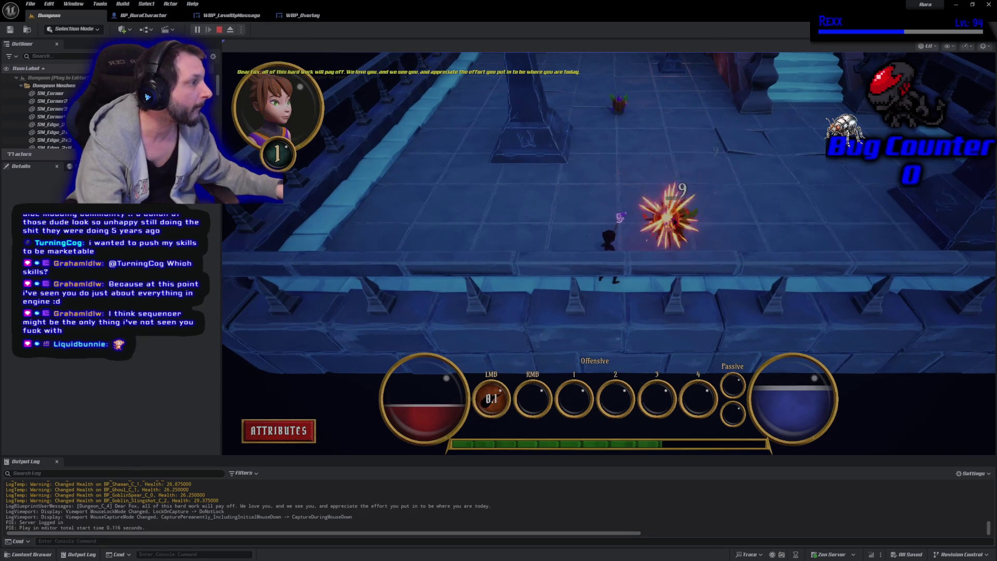
pyautogui.click(673, 222)
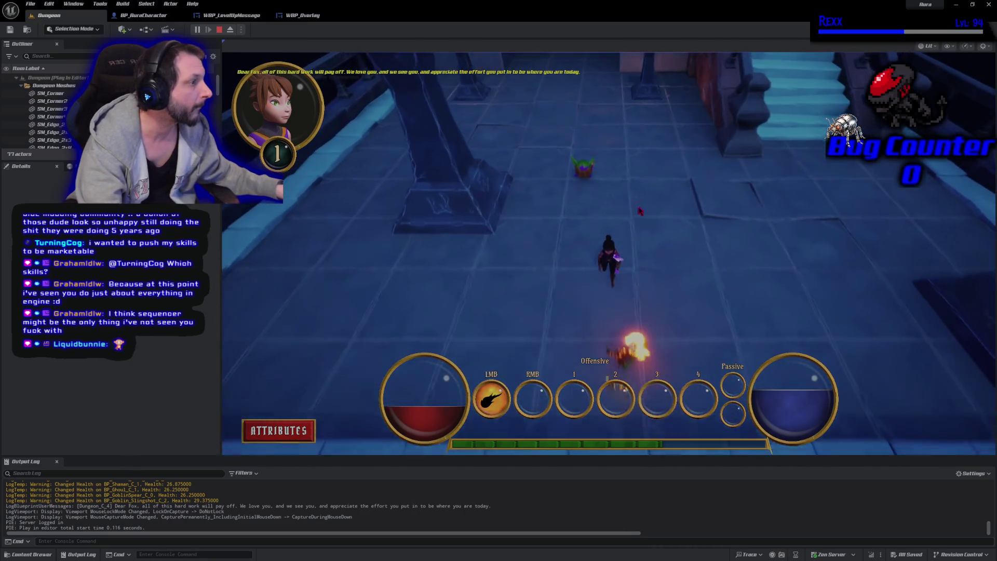
pyautogui.click(594, 166)
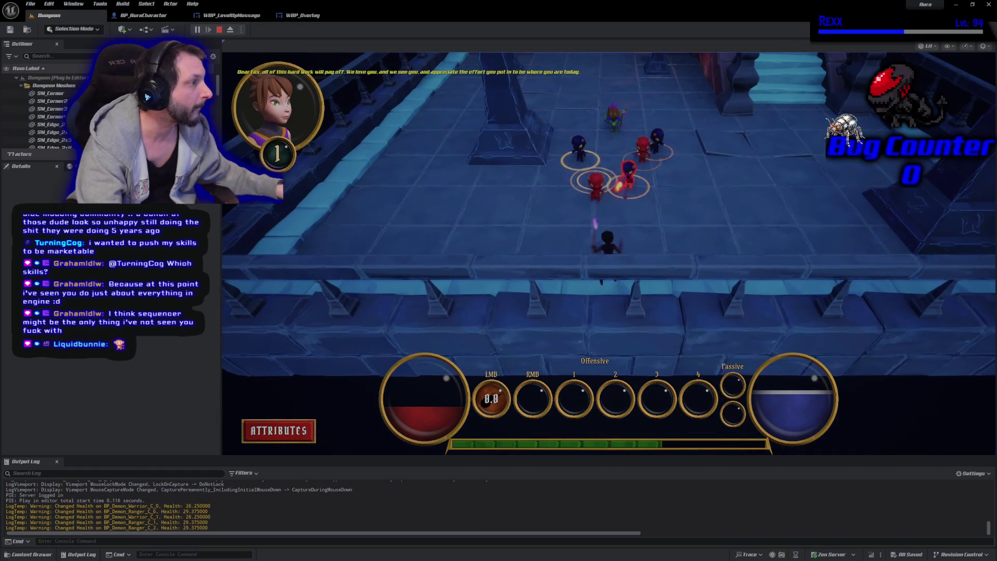
pyautogui.click(601, 217)
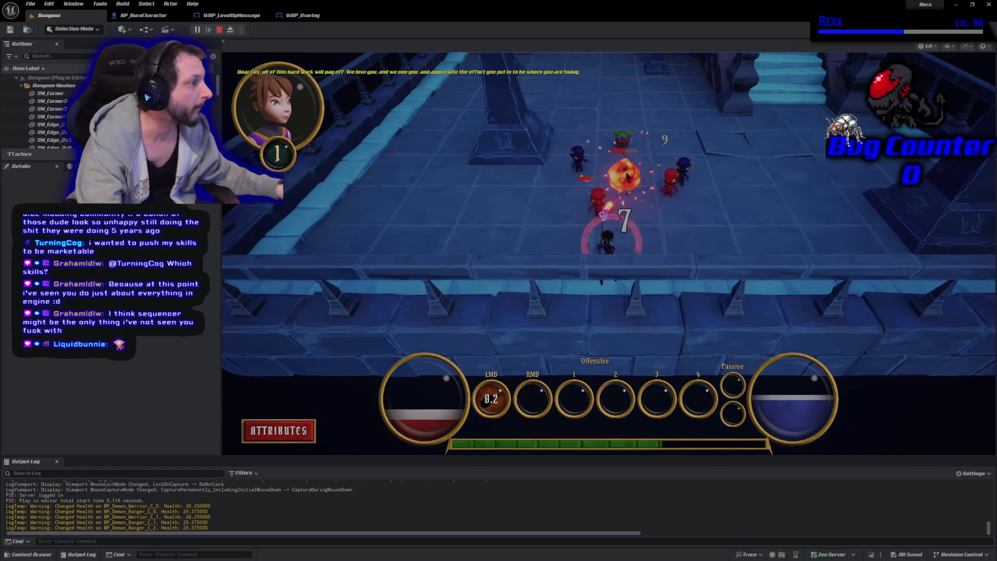
pyautogui.click(628, 178)
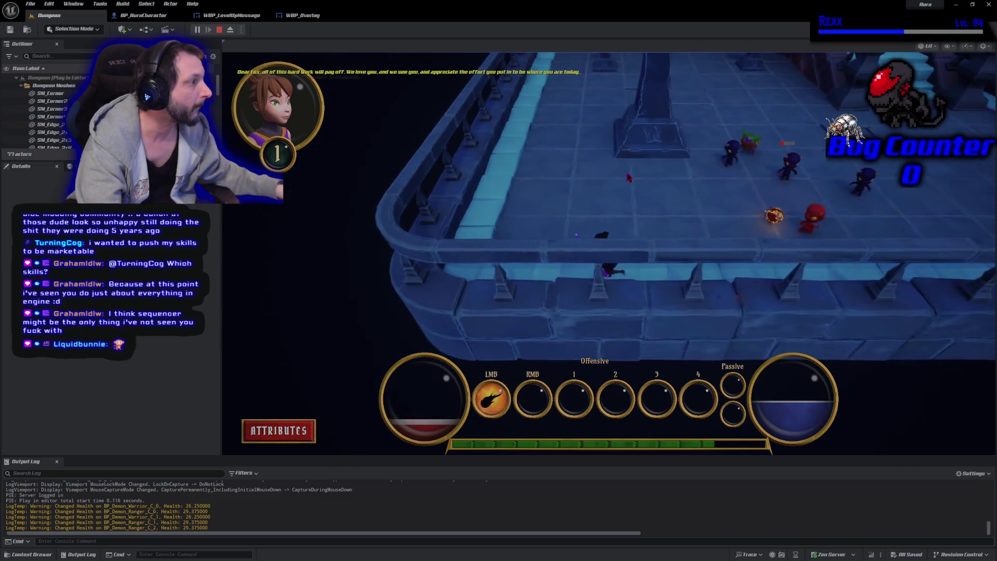
pyautogui.click(688, 185)
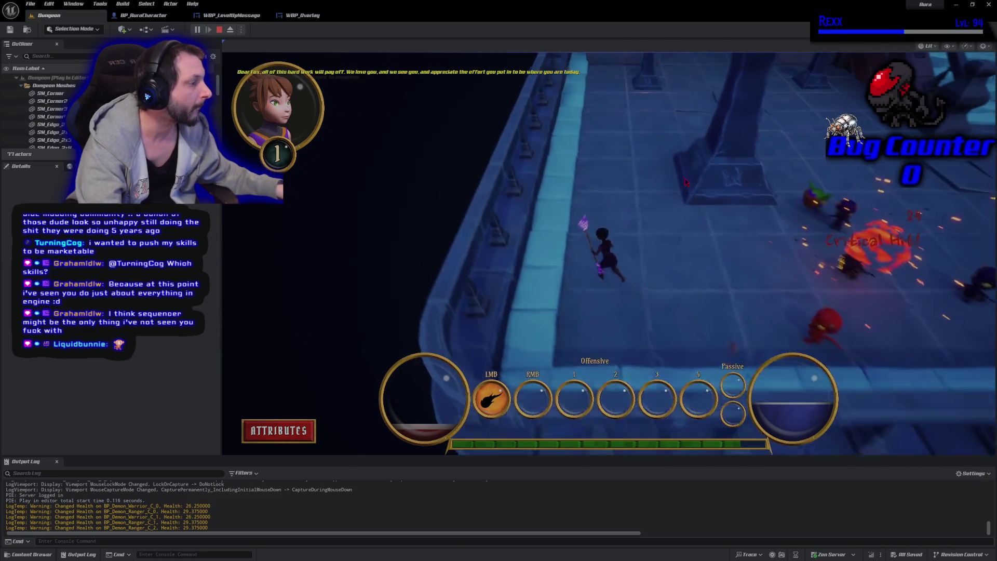
pyautogui.click(711, 291)
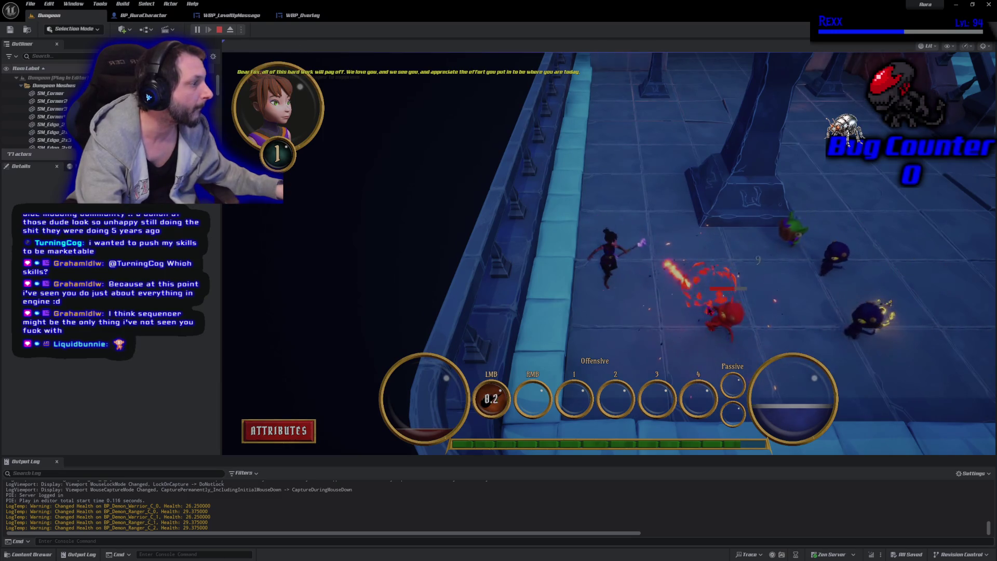
pyautogui.click(709, 298)
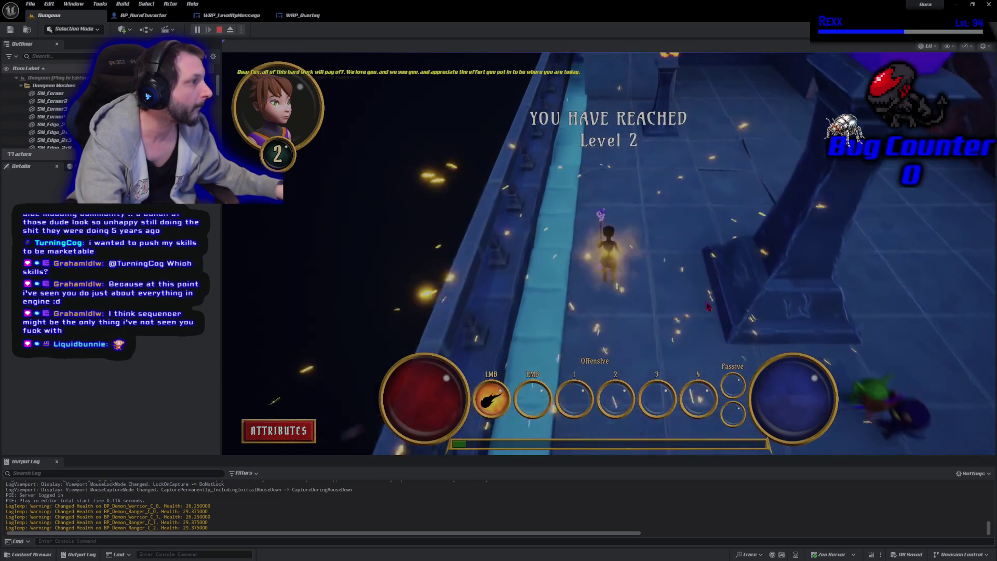
pyautogui.click(707, 306)
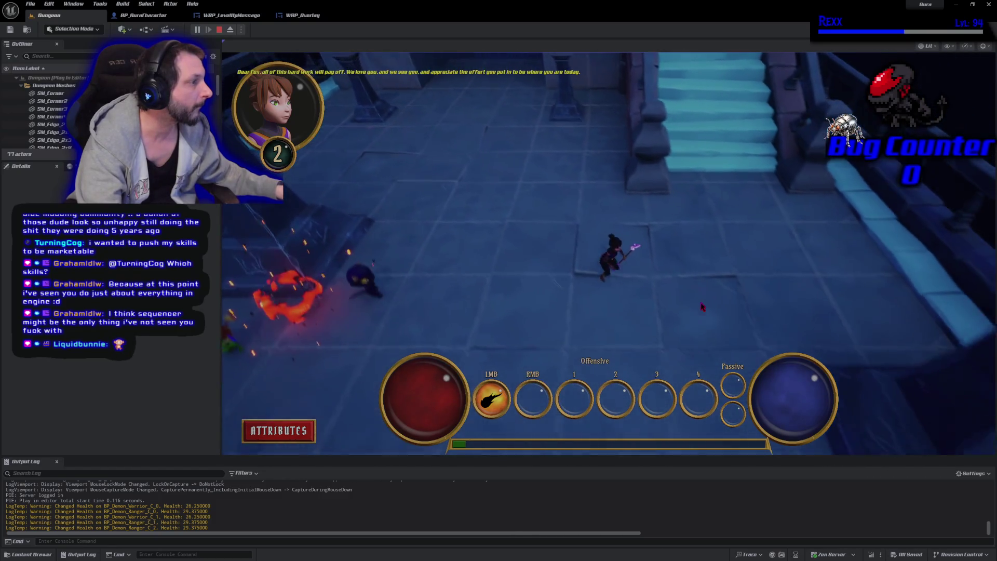
pyautogui.press('Escape')
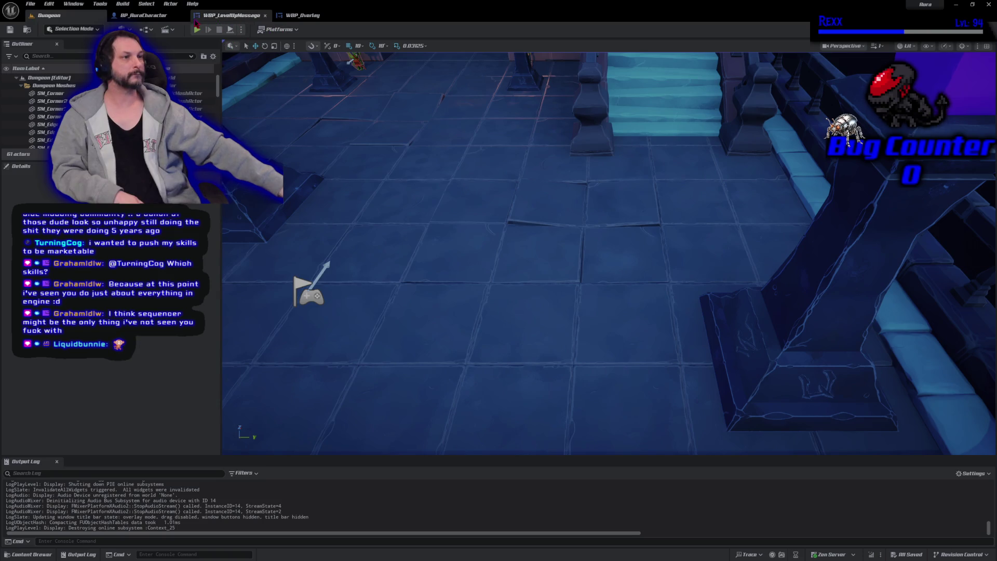
# Go to the WBP_LevelUpMessage tab and open MessageAnimation in the animation timeline
pyautogui.click(210, 16)
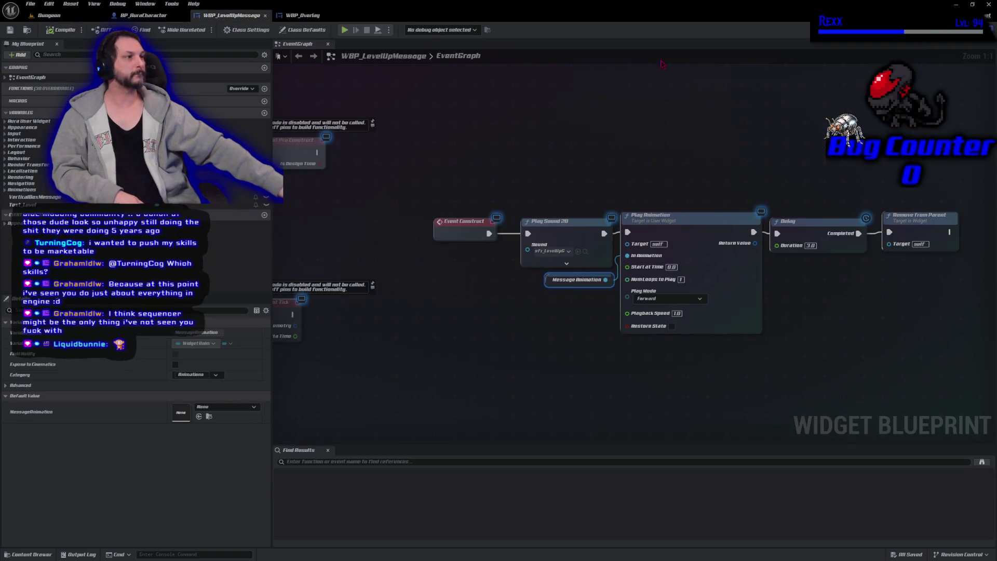
pyautogui.doubleClick(576, 279)
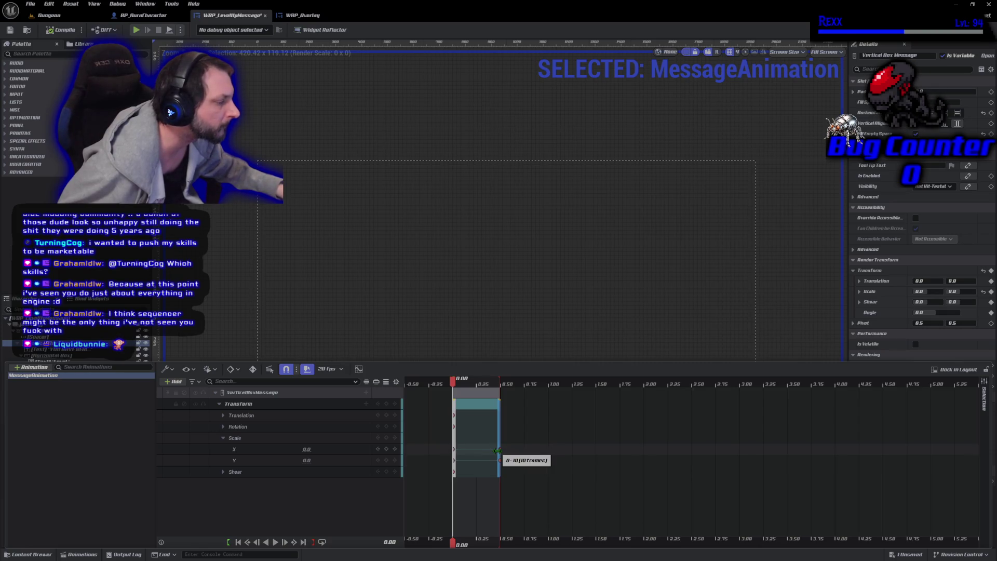
# Extend the animation section to 0.75 s, move the end Scale key to 0.80 s, and save
pyautogui.moveTo(497, 451); pyautogui.dragTo(526, 450)
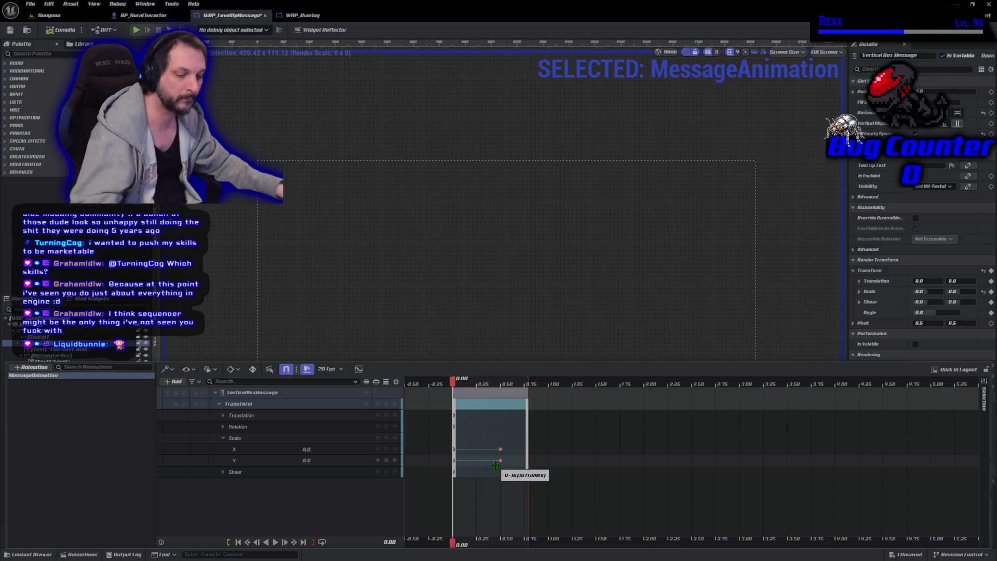
pyautogui.moveTo(501, 449)
pyautogui.mouseDown()
pyautogui.moveTo(525, 449)
pyautogui.moveTo(509, 460)
pyautogui.moveTo(524, 460)
pyautogui.mouseUp()
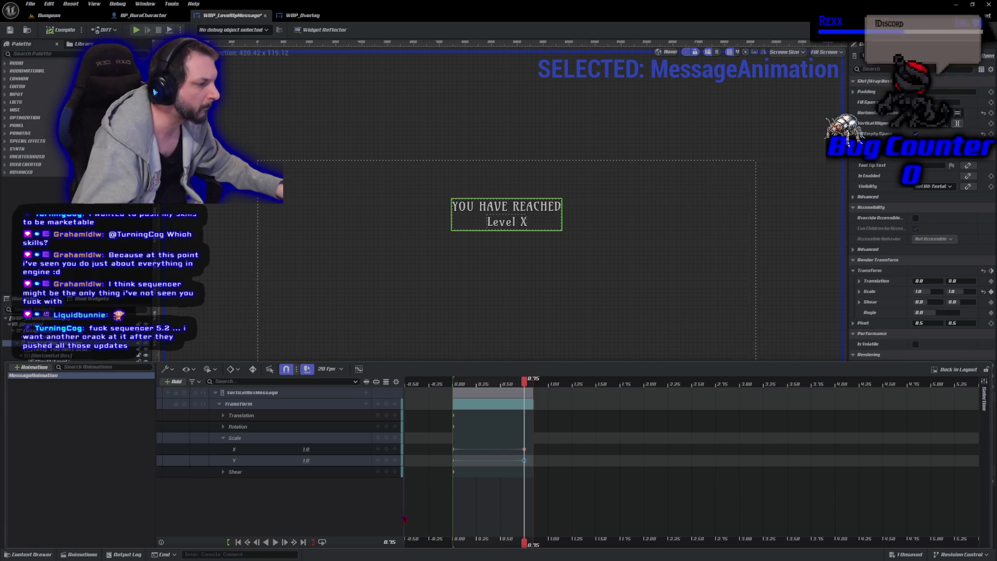
pyautogui.hotkey('ctrl', 's')
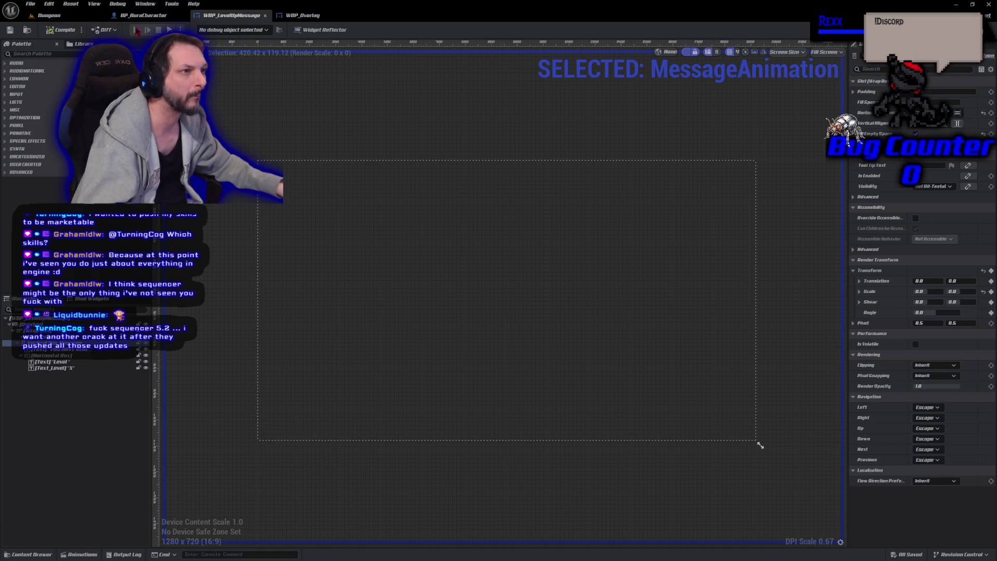
# Playtest the level-up message in game, then return to the MessageAnimation timeline
pyautogui.click(136, 31)
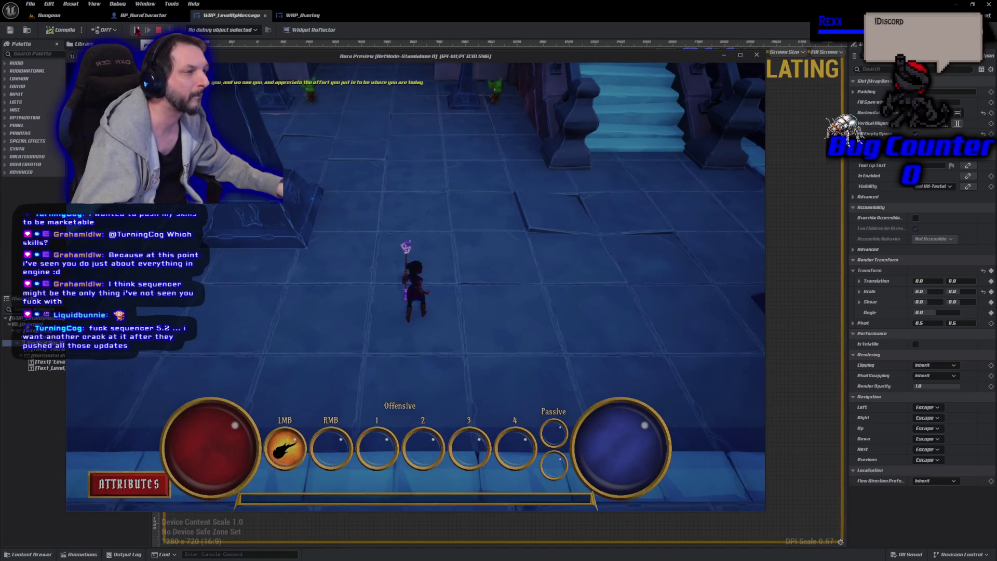
pyautogui.click(327, 130)
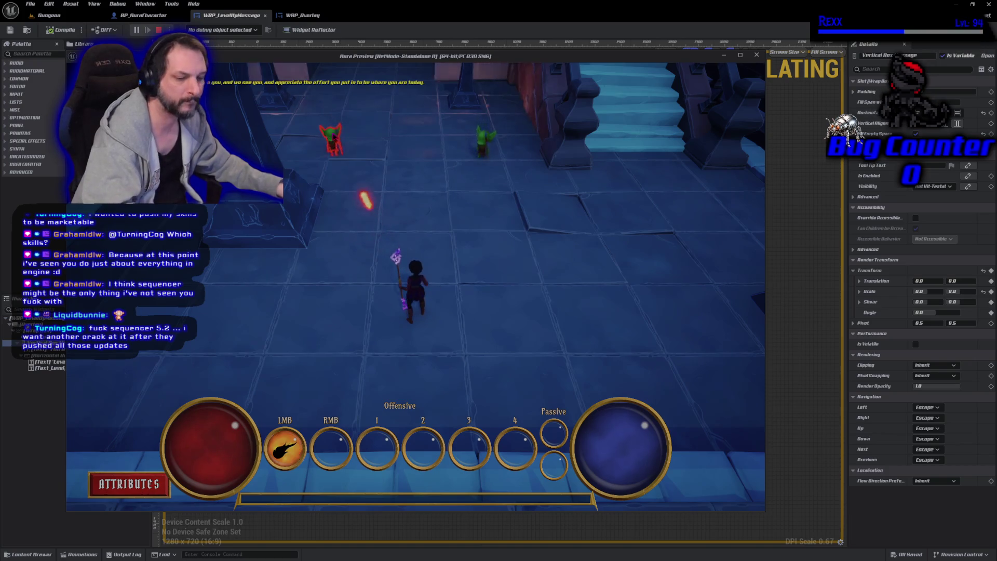
pyautogui.press('Escape')
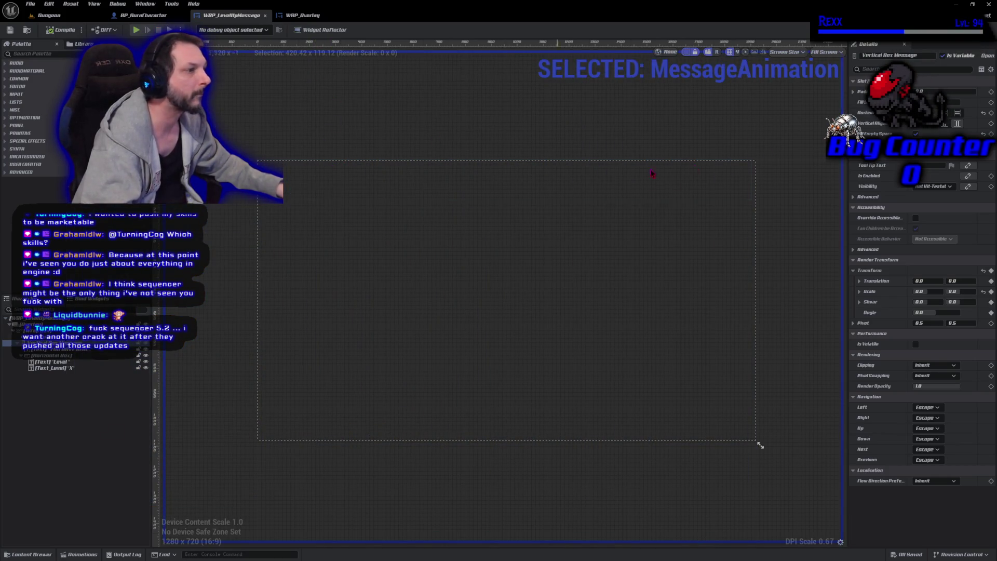
pyautogui.click(62, 555)
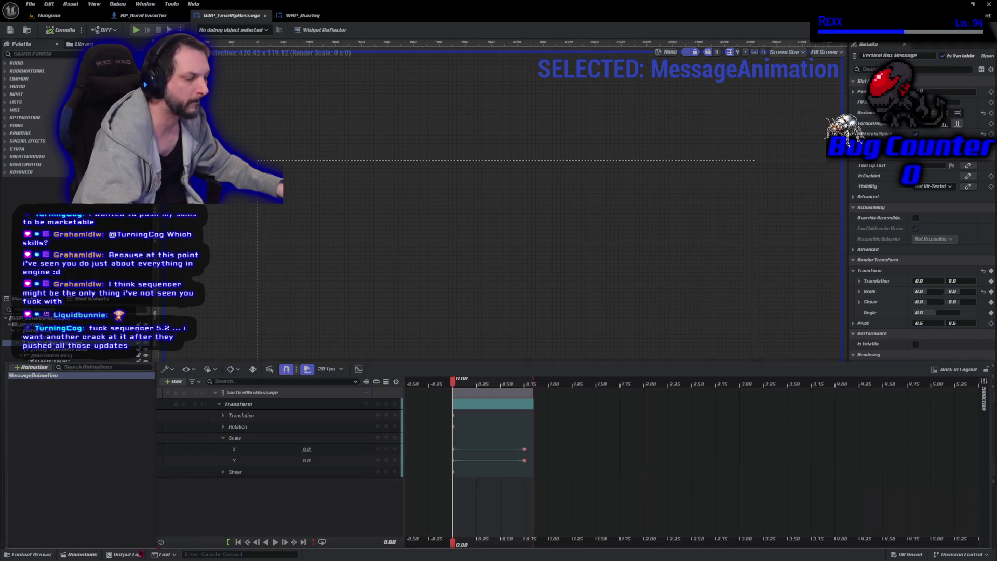
# Move the end Scale keys to 1.00 s, then test in game and replay the animation on the canvas
pyautogui.click(276, 542)
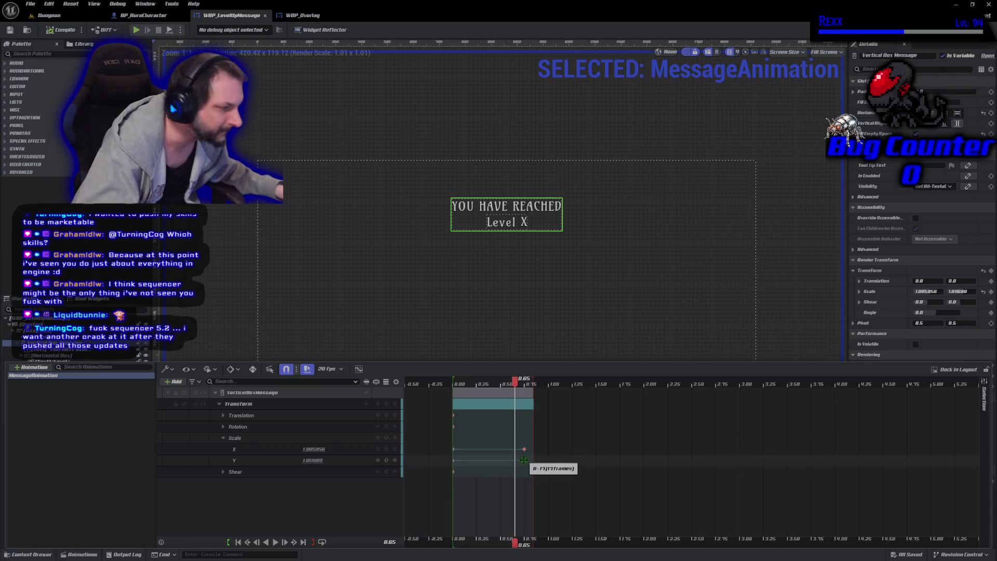
pyautogui.moveTo(523, 449)
pyautogui.mouseDown()
pyautogui.moveTo(549, 449)
pyautogui.moveTo(548, 460)
pyautogui.mouseUp()
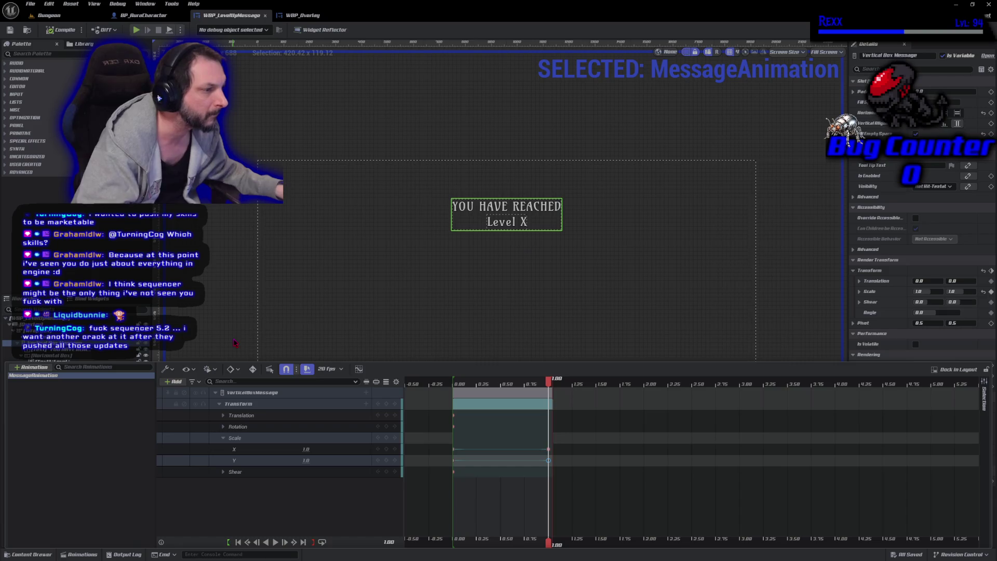
pyautogui.click(136, 30)
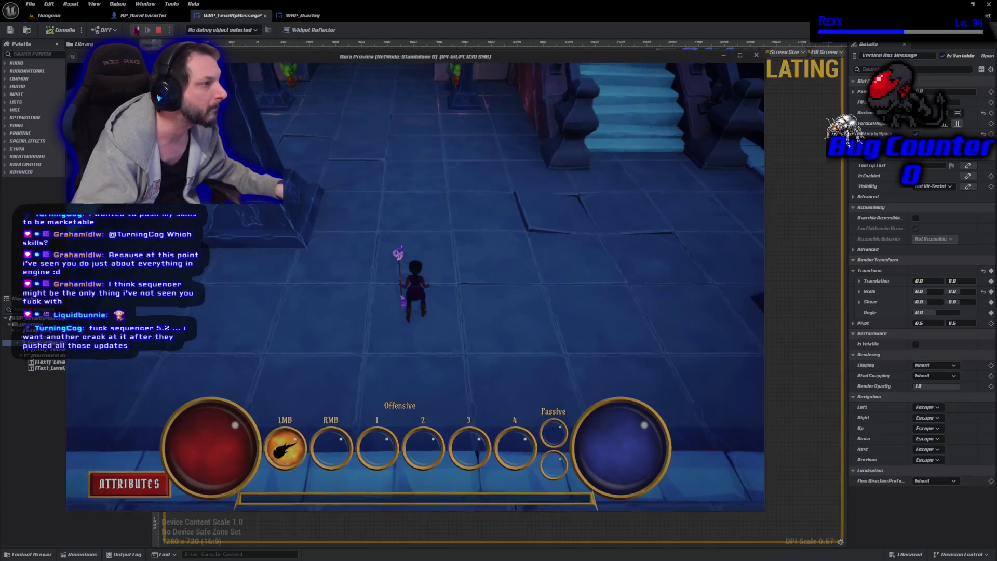
pyautogui.press('Escape')
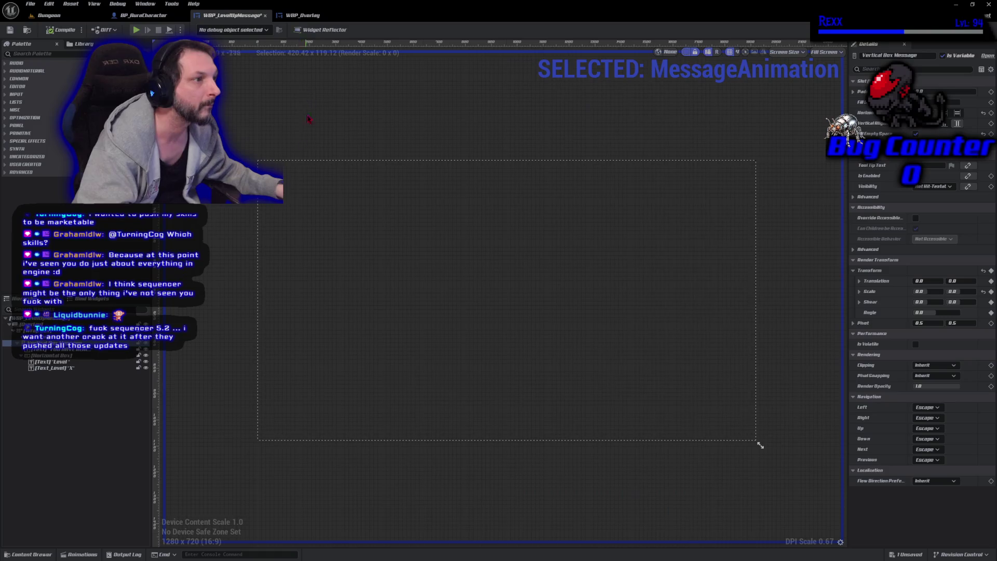
pyautogui.click(80, 554)
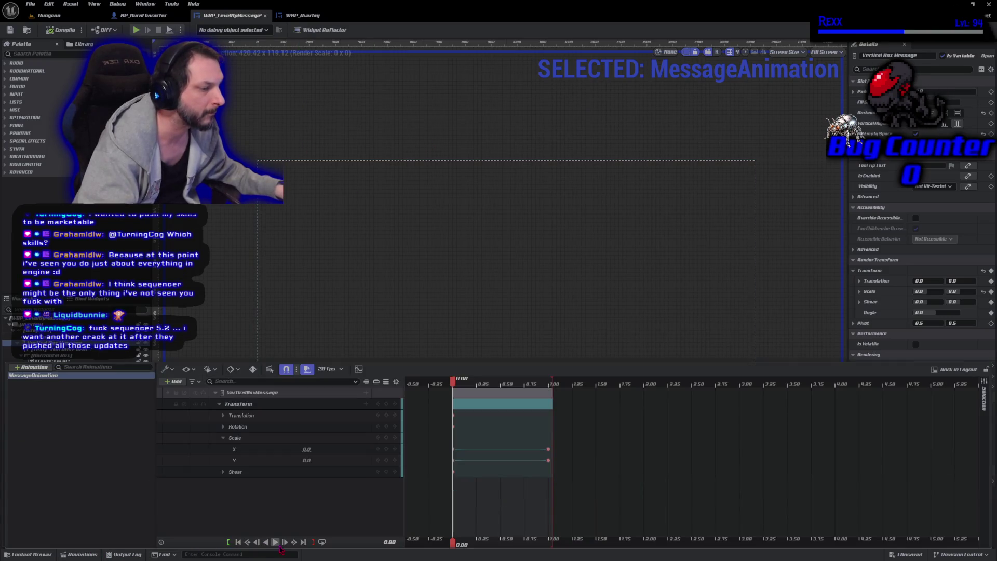
pyautogui.click(276, 542)
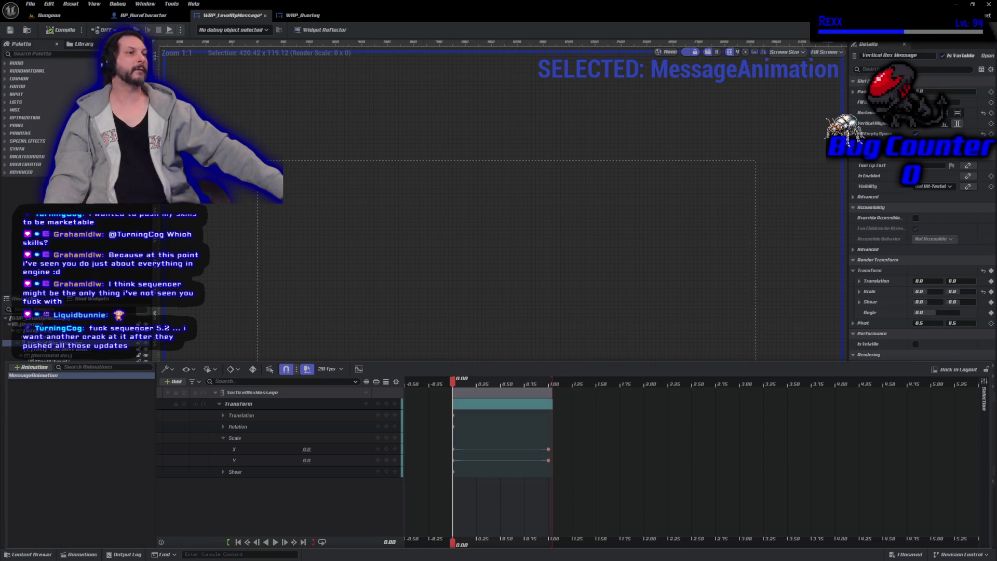
# Save WBP_LevelUpMessage and switch to the Udemy course page in the browser
pyautogui.click(9, 30)
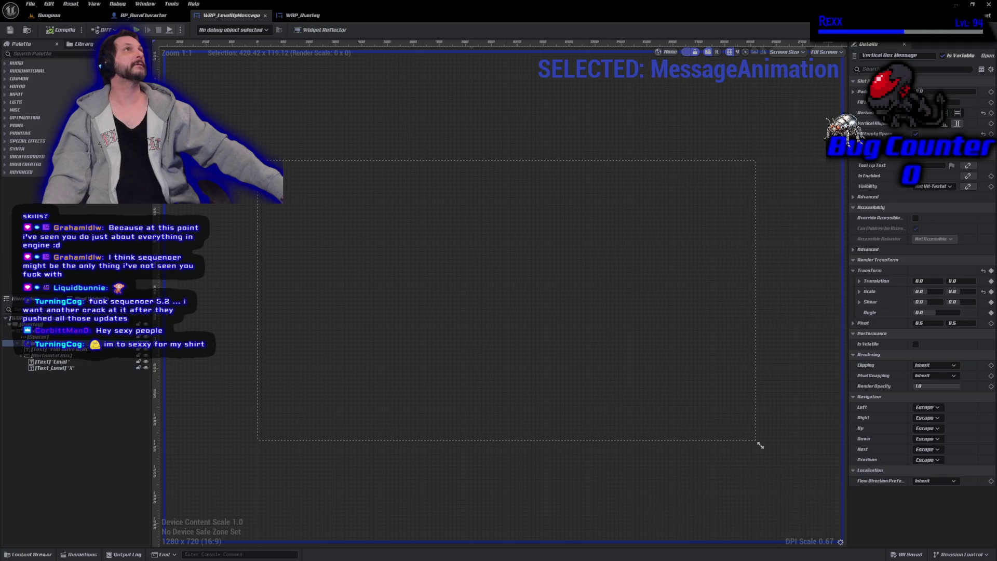
pyautogui.hotkey('alt', 'Tab')
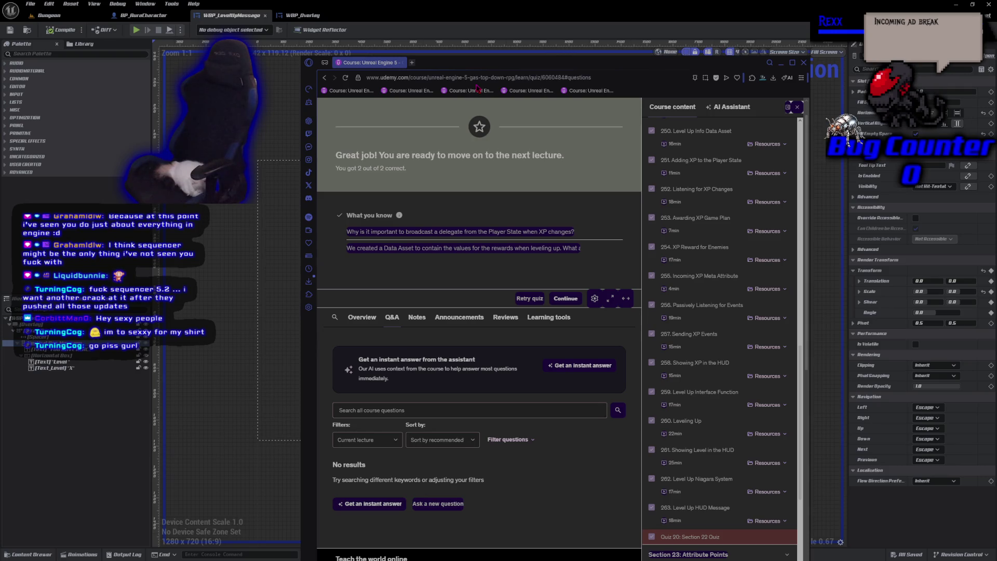
# Switch from the finished Section 22 quiz back to the WBP_LevelUpMessage designer
pyautogui.hotkey('alt', 'Tab')
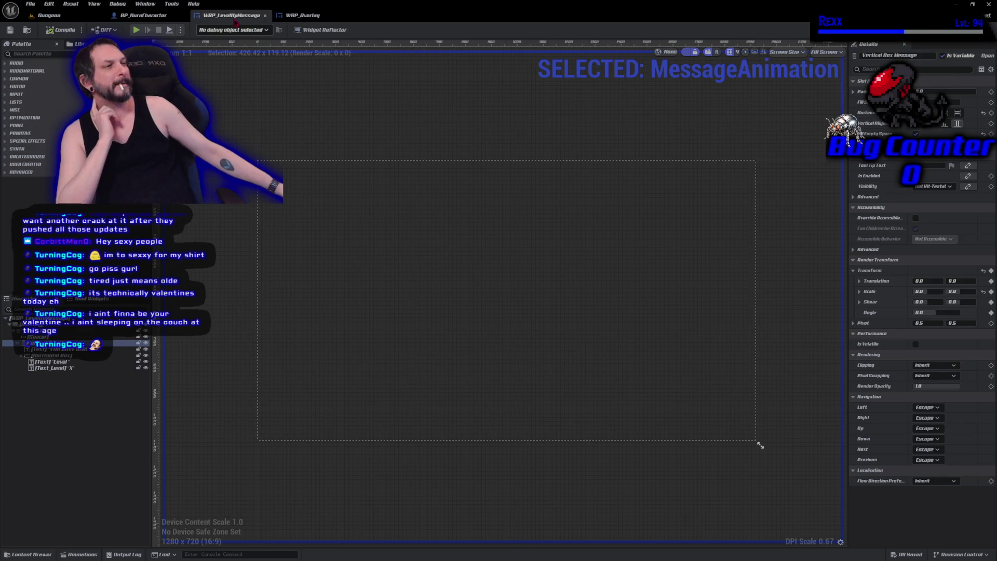
# Close the WBP_LevelUpMessage, WBP_Overlay and BP_AuraCharacter editor tabs
pyautogui.click(265, 15)
pyautogui.click(265, 15)
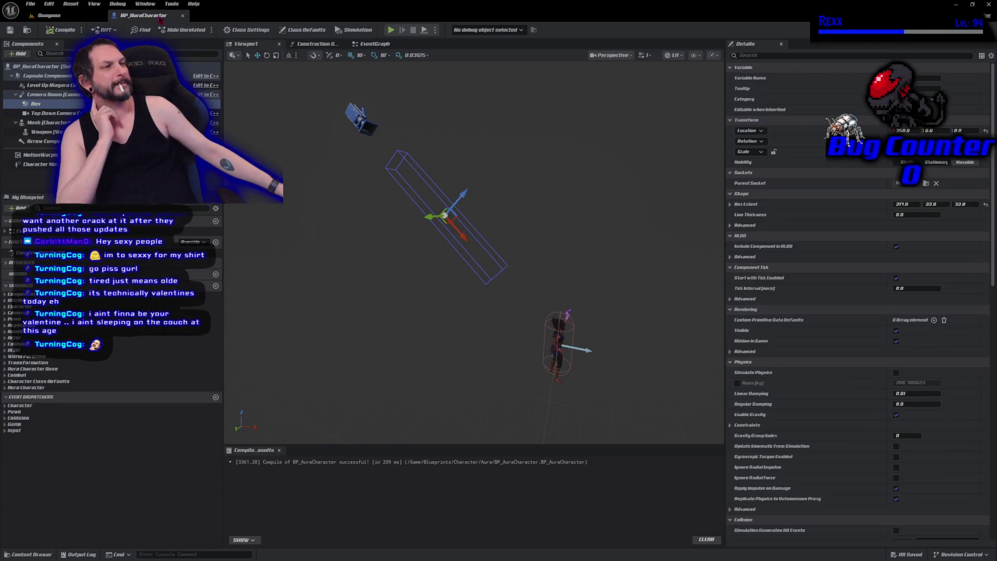
pyautogui.click(182, 15)
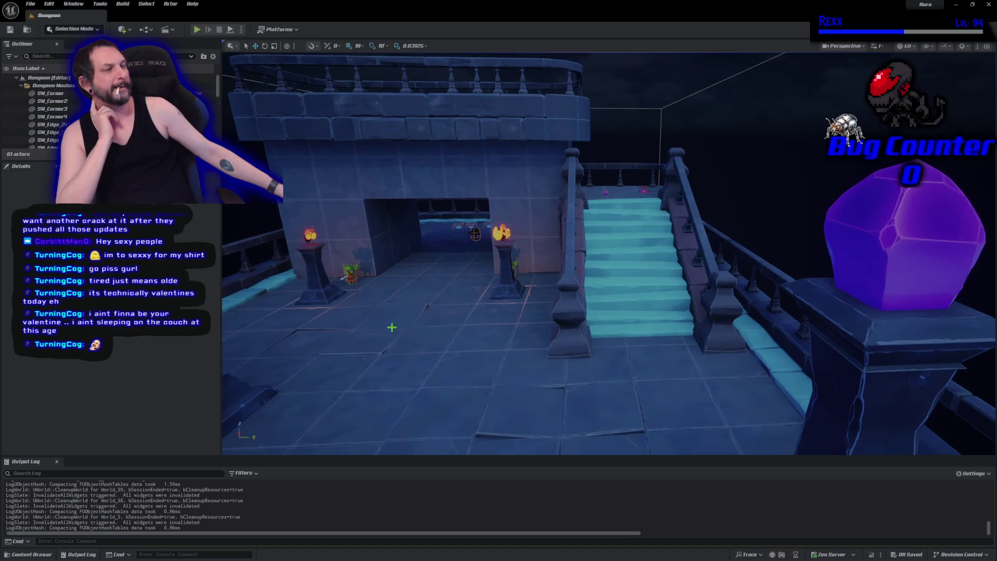
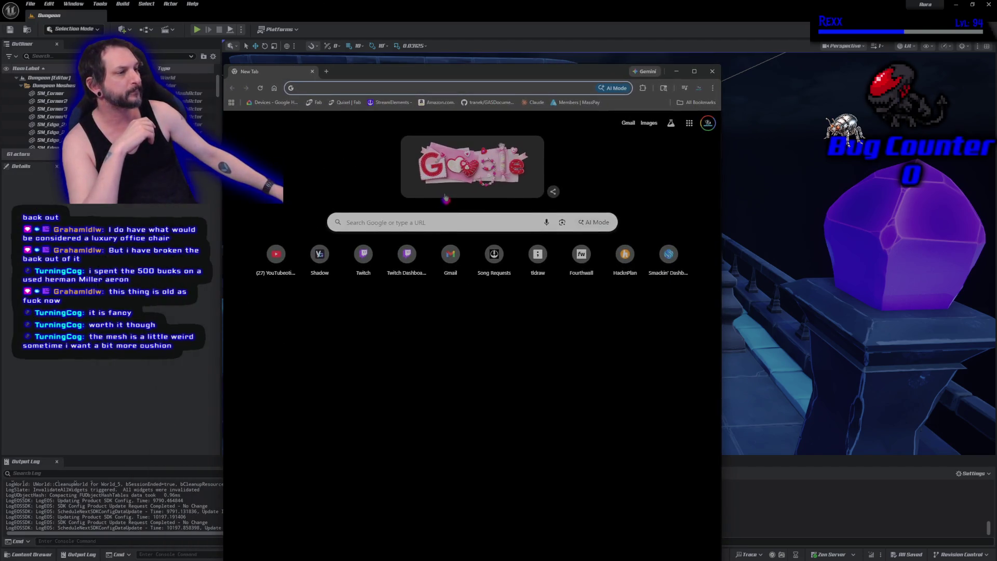
# Search the web for 'herman miller aero' in a new browser window
pyautogui.click(414, 226)
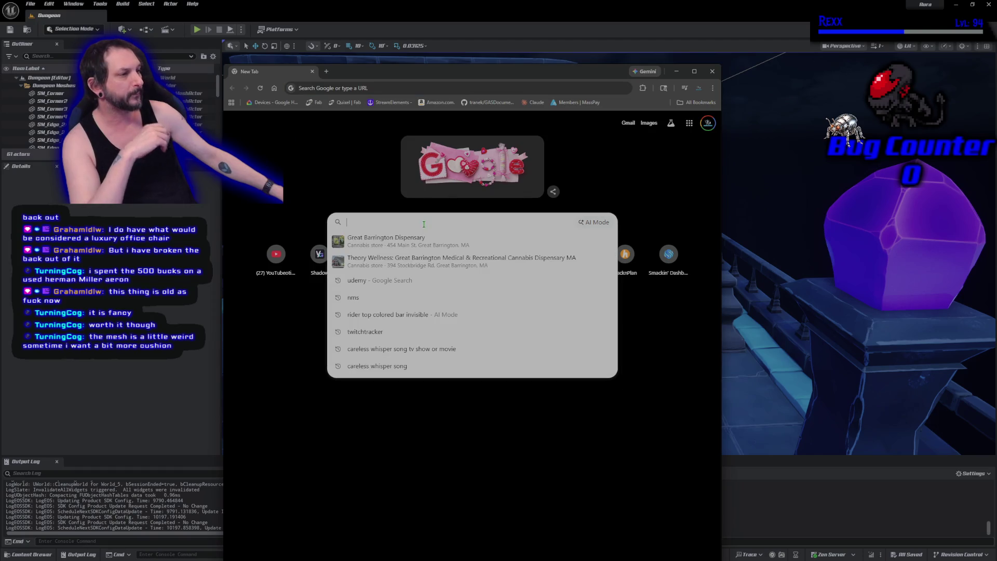
pyautogui.write('herman ')
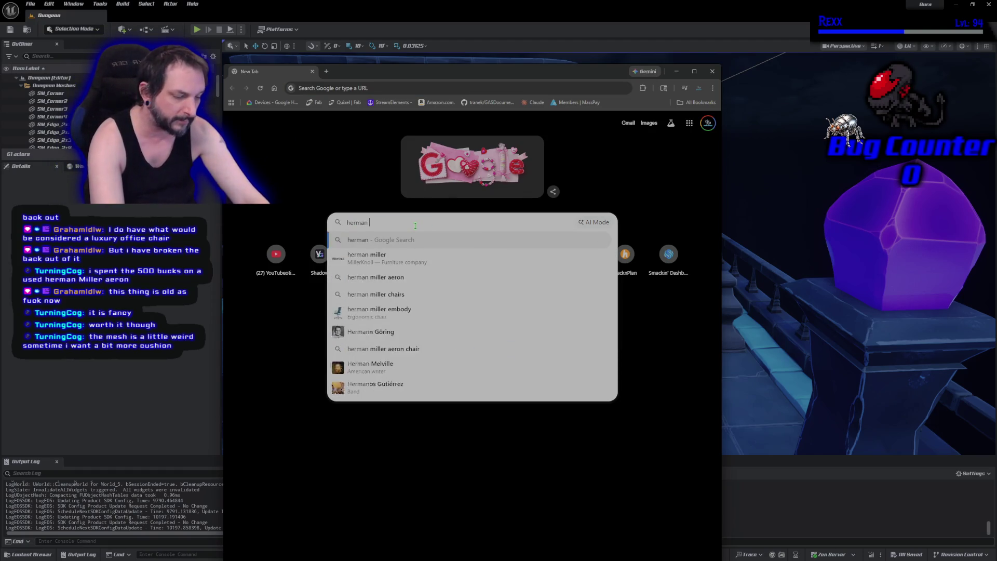
pyautogui.write('miller ')
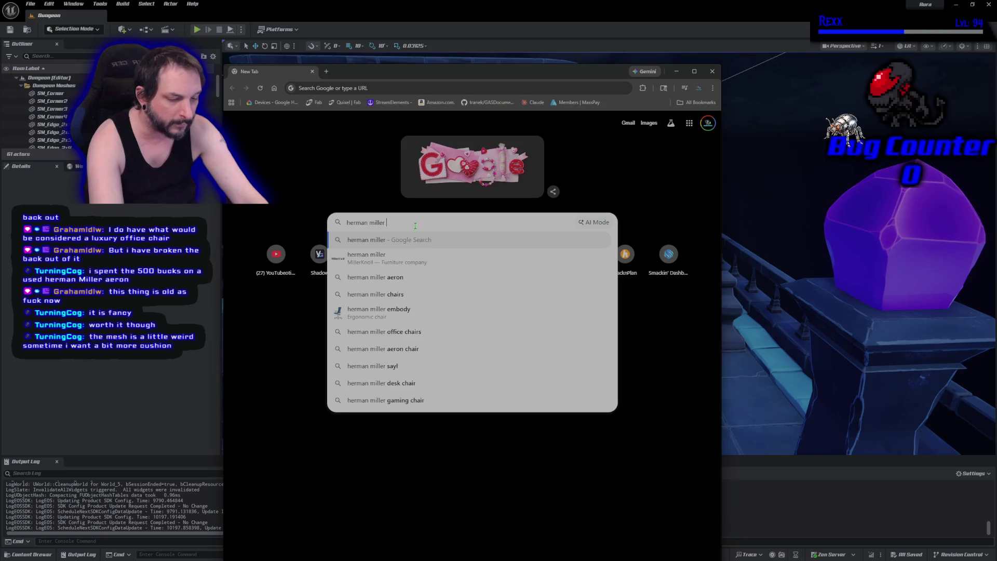
pyautogui.write('aeron')
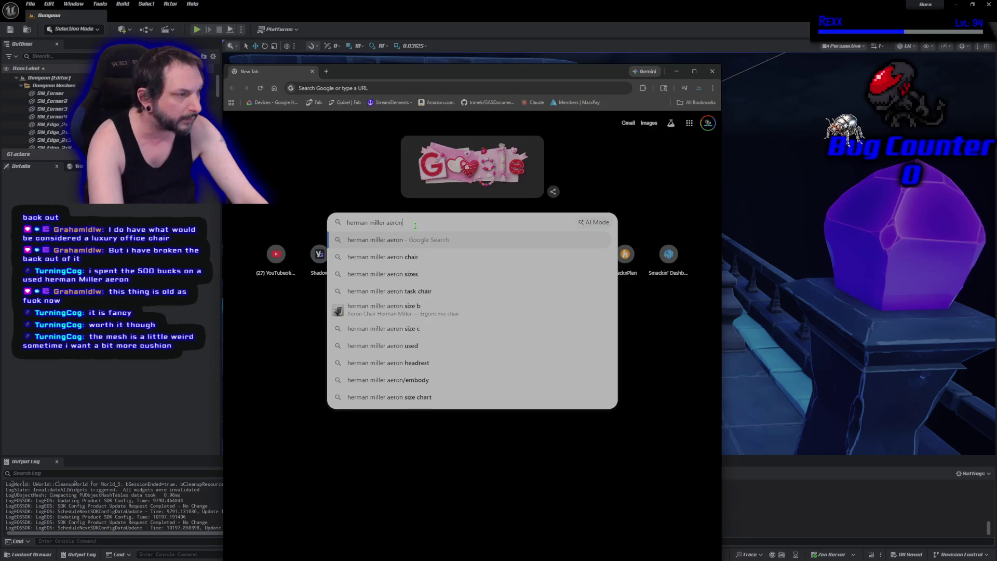
pyautogui.press('Return')
# View the first Aeron chair listing and its two-chair photo, then close the page
pyautogui.click(277, 244)
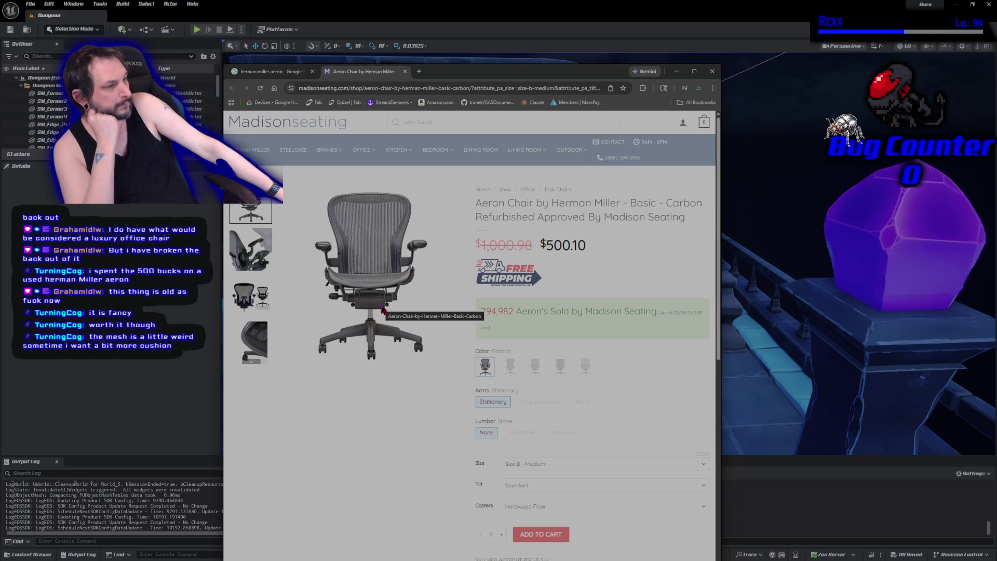
pyautogui.click(250, 296)
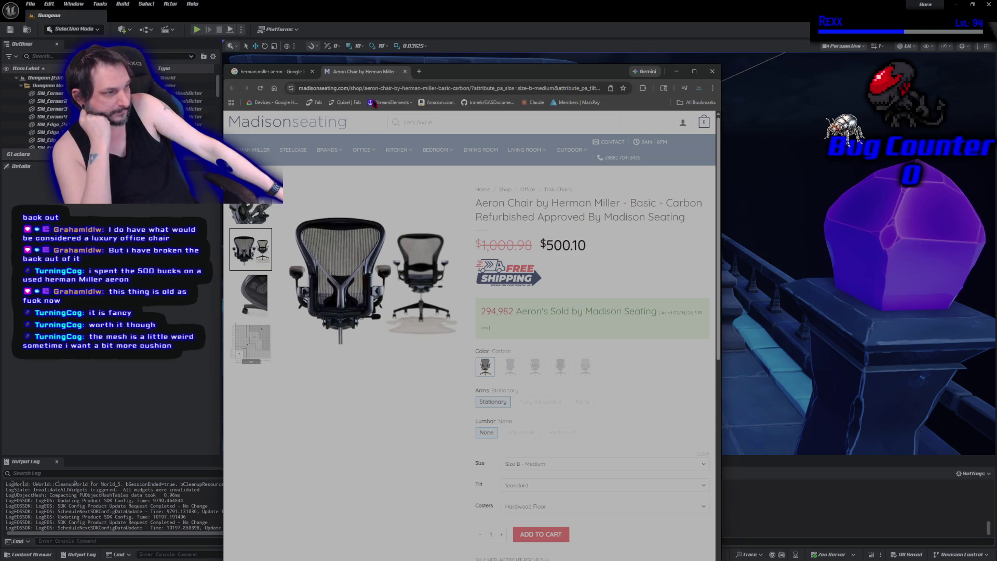
pyautogui.middleClick(372, 72)
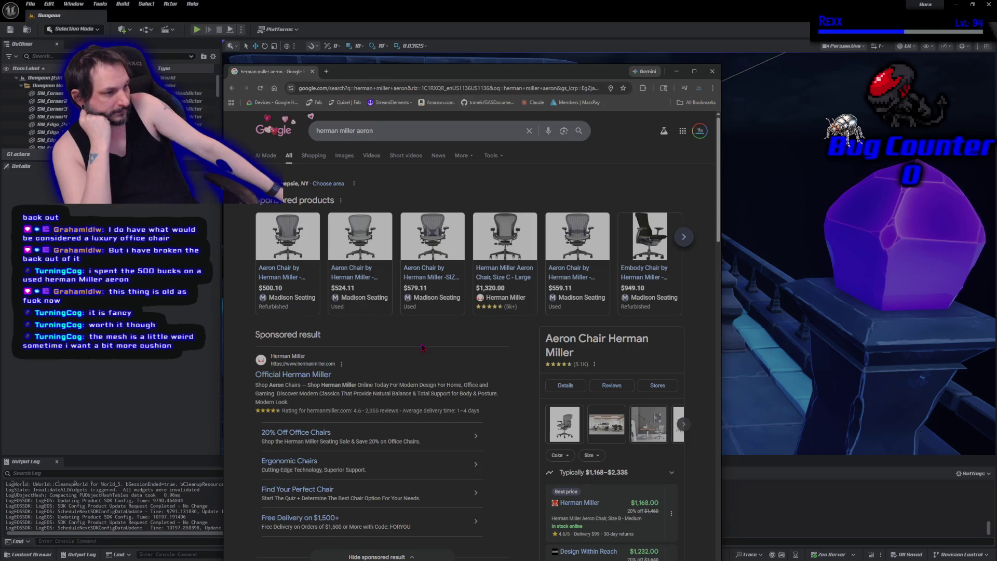
# Browse the sponsored chair results, then return to the level framing the archway and stairs
pyautogui.scroll(-2, 415, 353)
pyautogui.scroll(-2, 413, 358)
pyautogui.scroll(5, 493, 311)
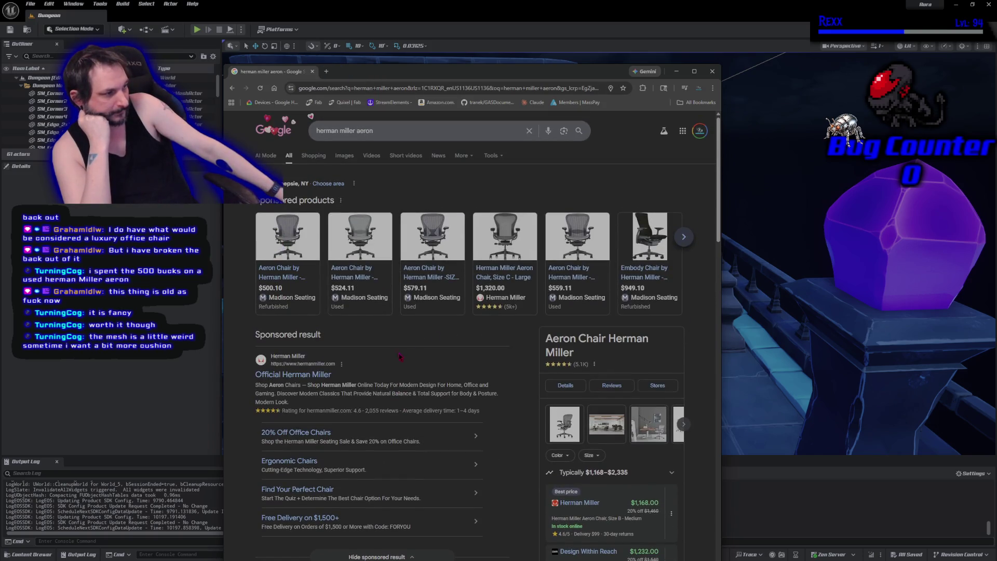
pyautogui.click(686, 237)
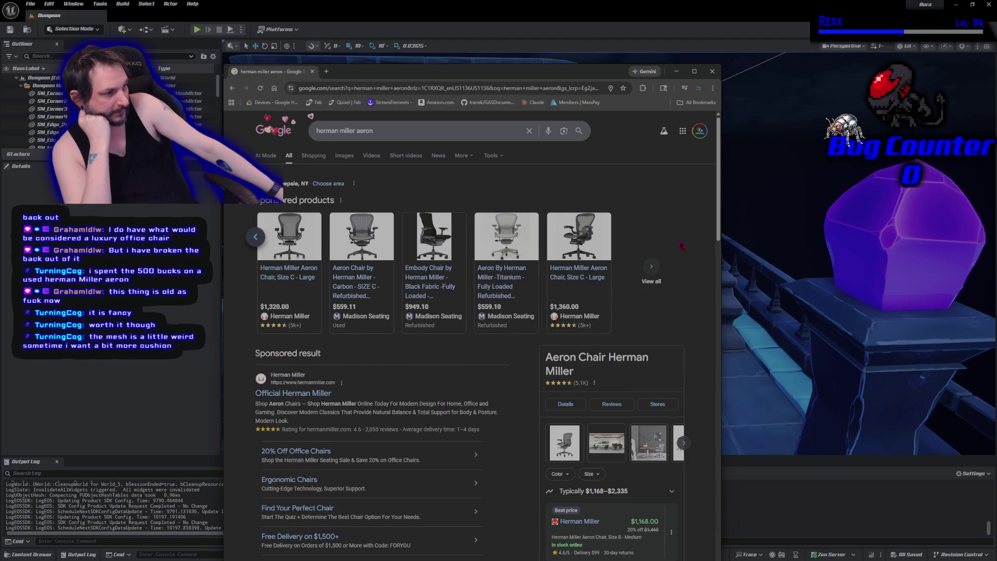
pyautogui.click(255, 237)
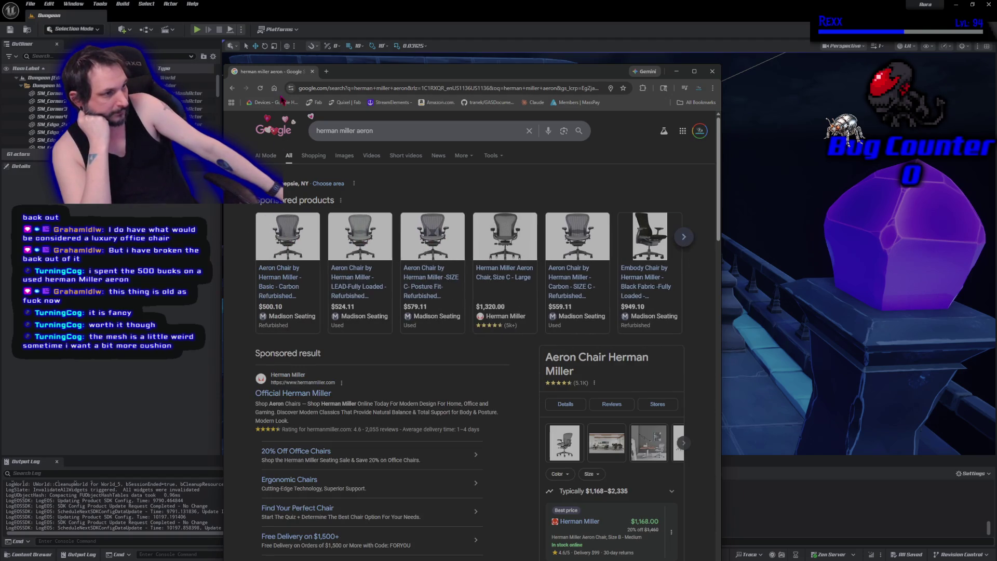
pyautogui.hotkey('alt', 'Tab')
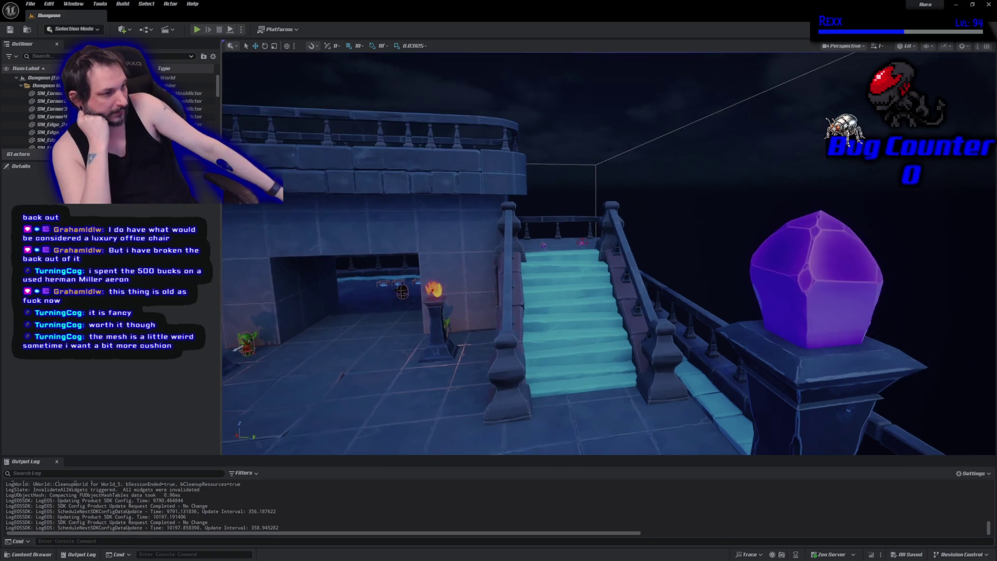
pyautogui.moveTo(317, 328)
pyautogui.mouseDown()
pyautogui.moveTo(302, 353)
pyautogui.moveTo(317, 328)
pyautogui.mouseUp()
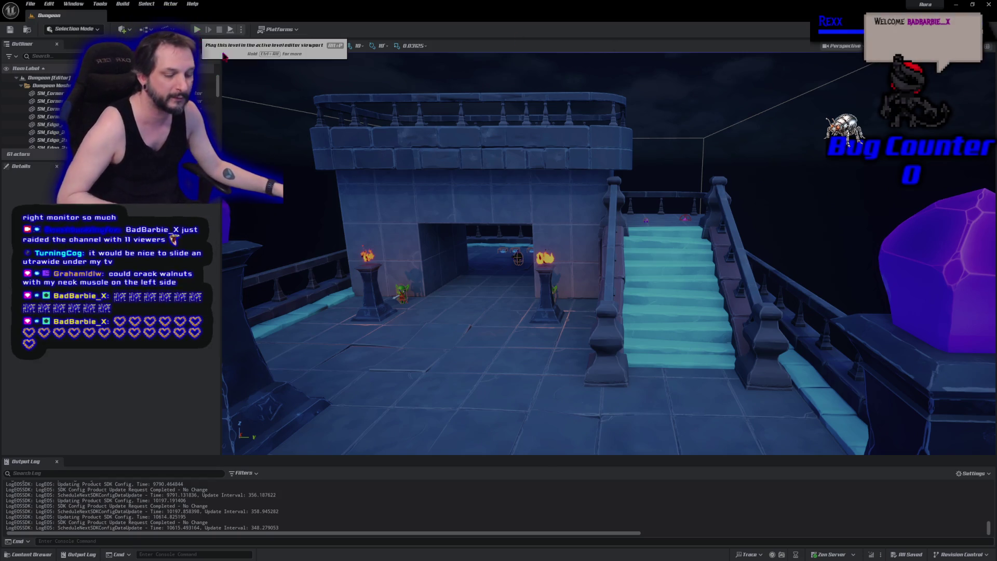
# Start Play in Editor and fireball the approaching goblins
pyautogui.click(197, 29)
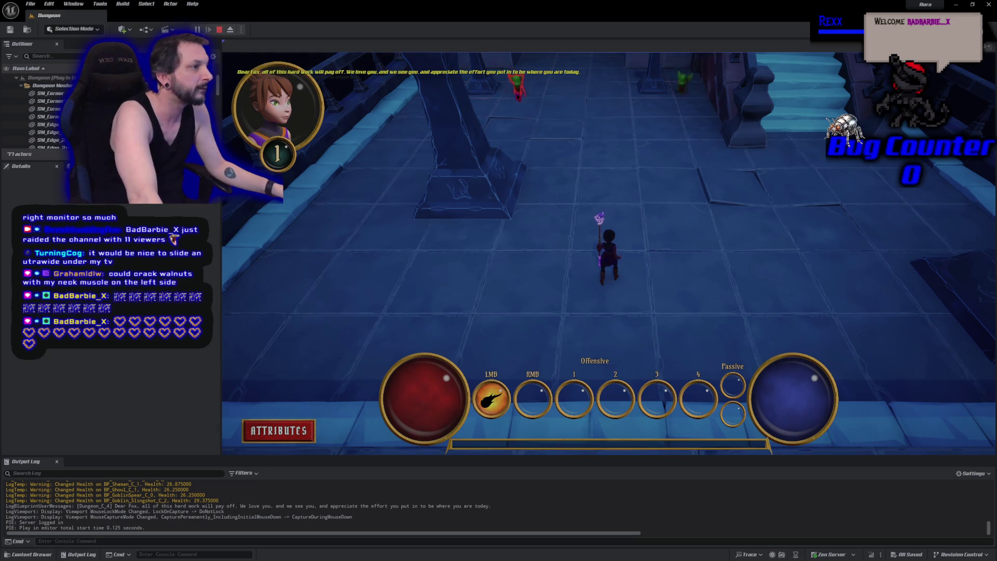
pyautogui.click(532, 114)
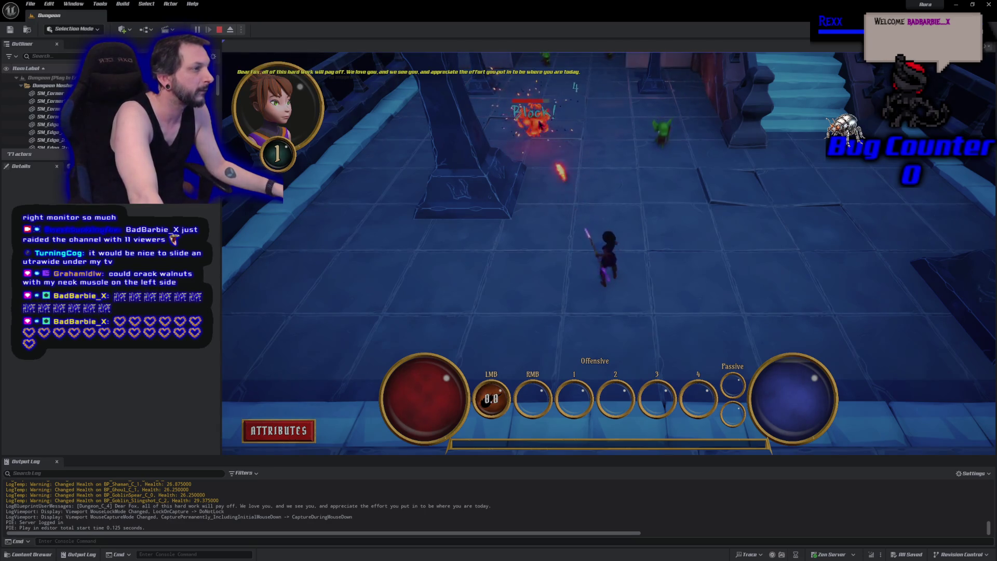
pyautogui.click(538, 116)
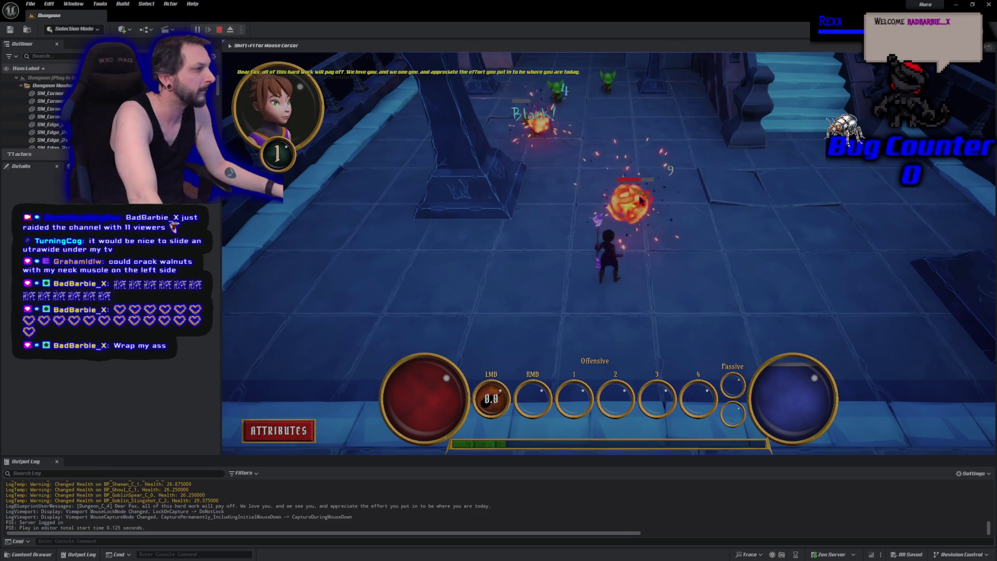
pyautogui.click(643, 191)
pyautogui.click(571, 135)
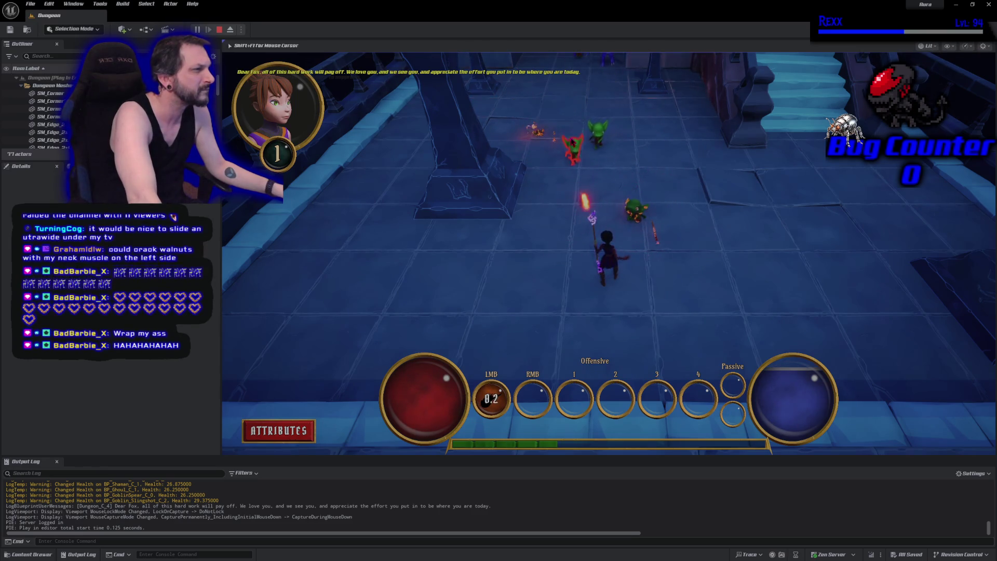
pyautogui.click(576, 145)
pyautogui.click(579, 153)
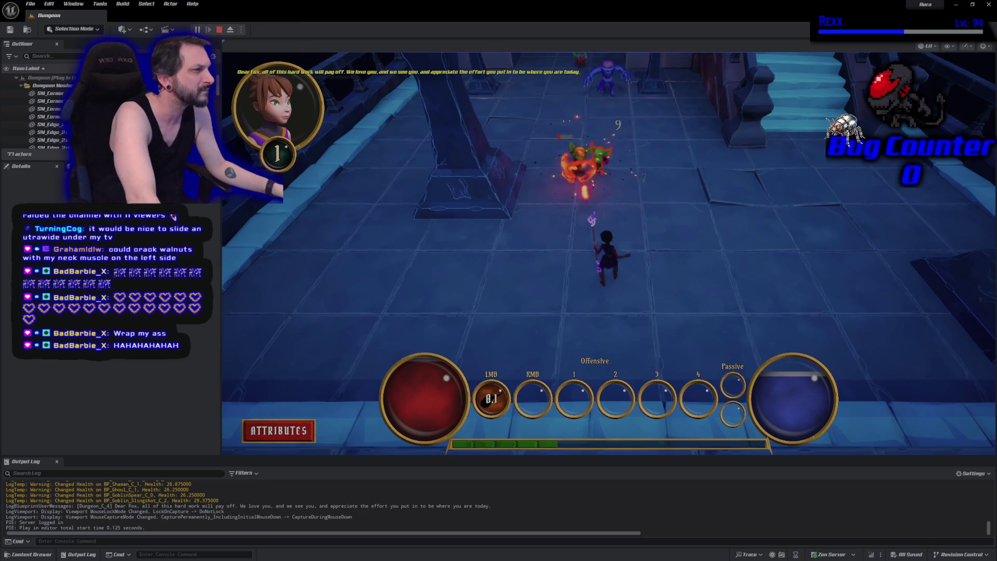
pyautogui.click(597, 155)
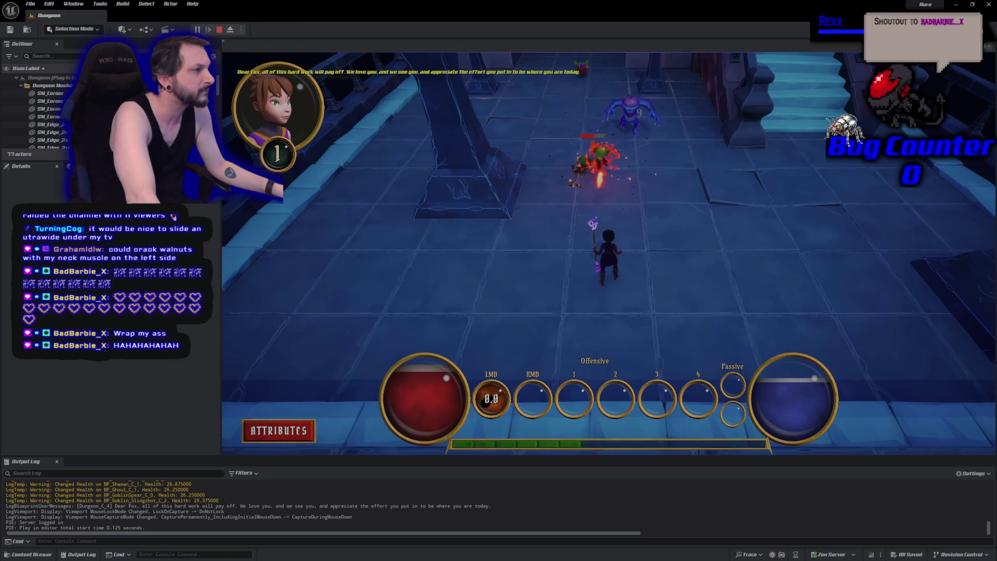
# Fireball the outlined ghoul until it dies, then advance up the corridor
pyautogui.click(600, 163)
pyautogui.click(652, 147)
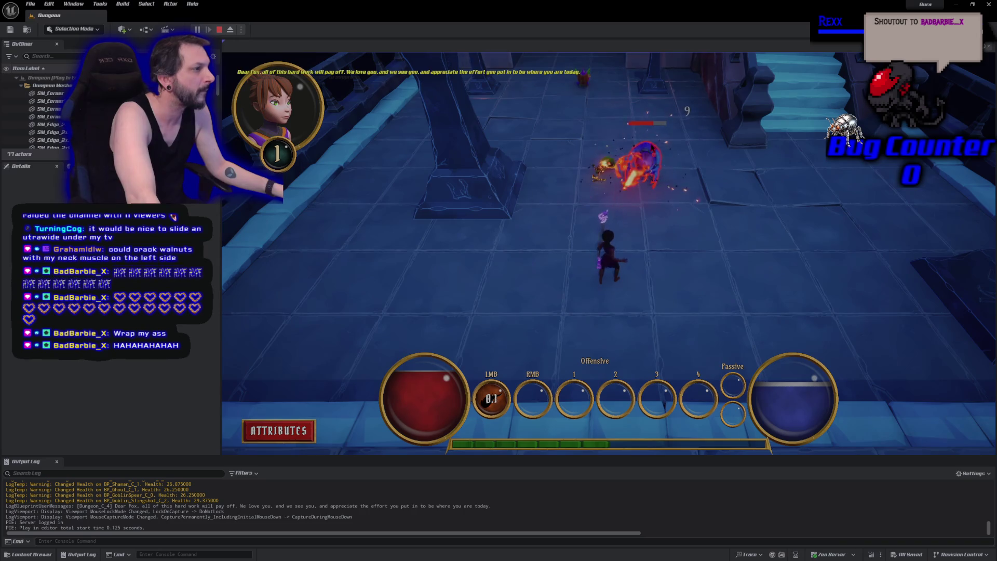
pyautogui.click(648, 150)
pyautogui.click(641, 158)
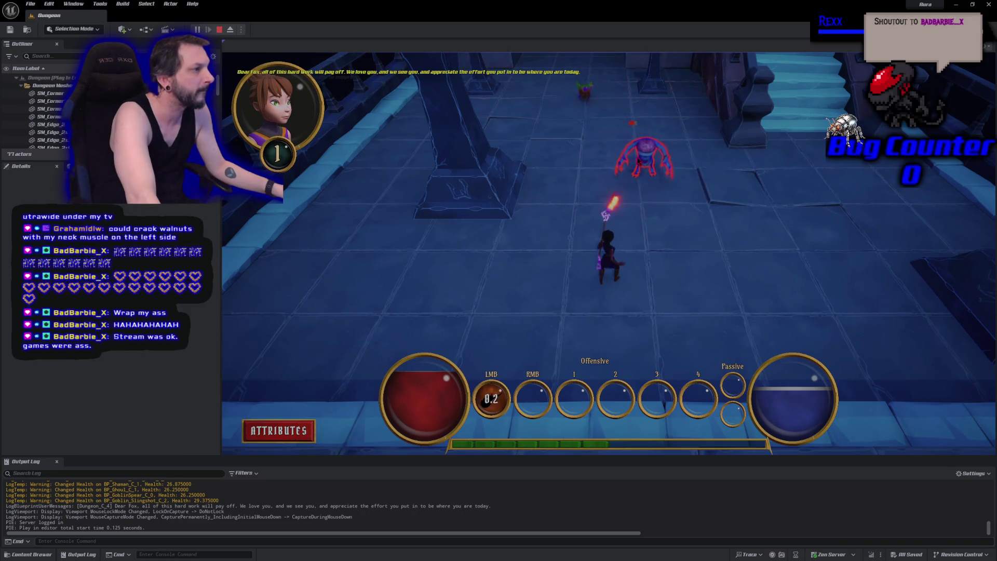
pyautogui.click(633, 160)
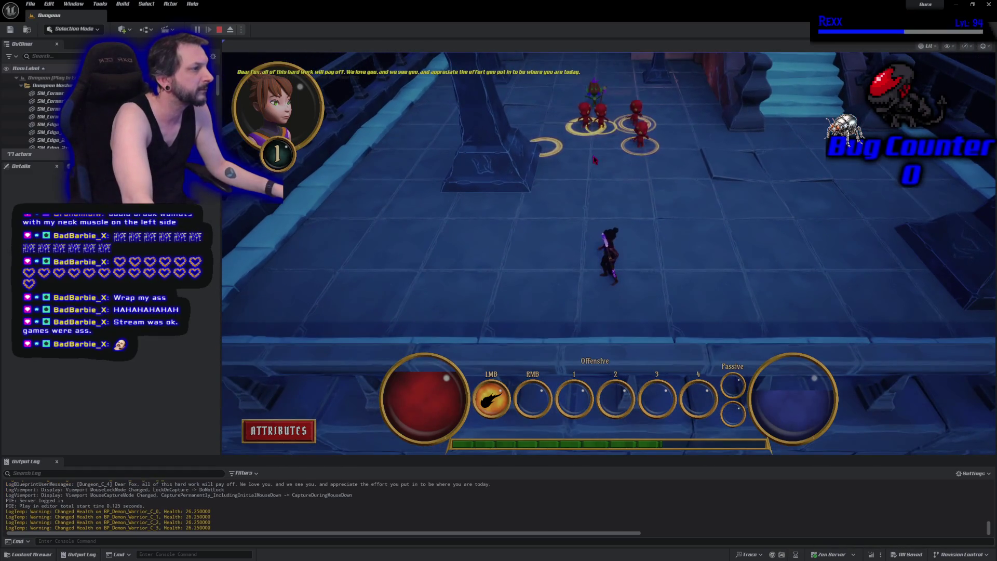
# Fight off the spawned demons with fireballs, enter the stair room, and stop the play session
pyautogui.click(549, 151)
pyautogui.click(550, 156)
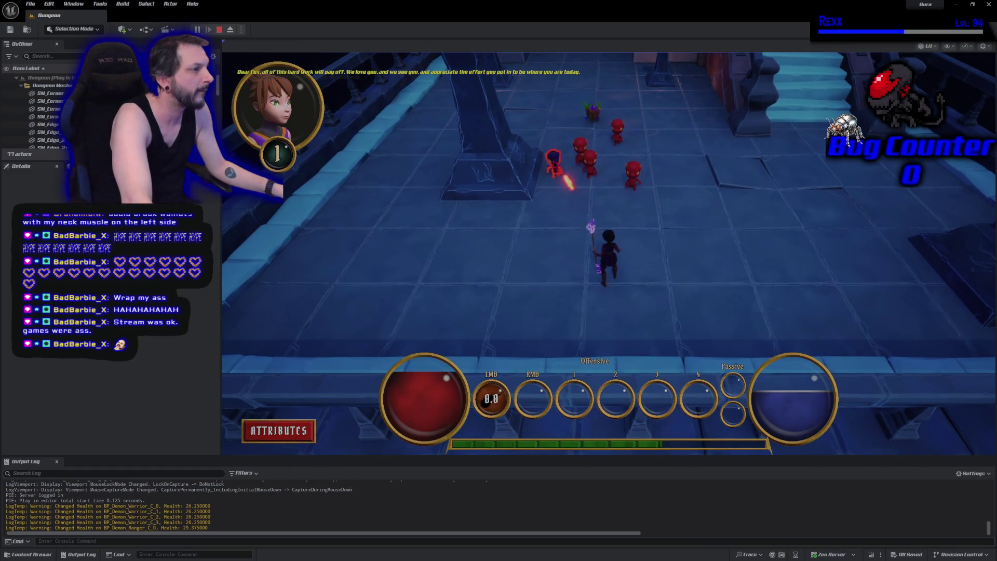
pyautogui.click(573, 192)
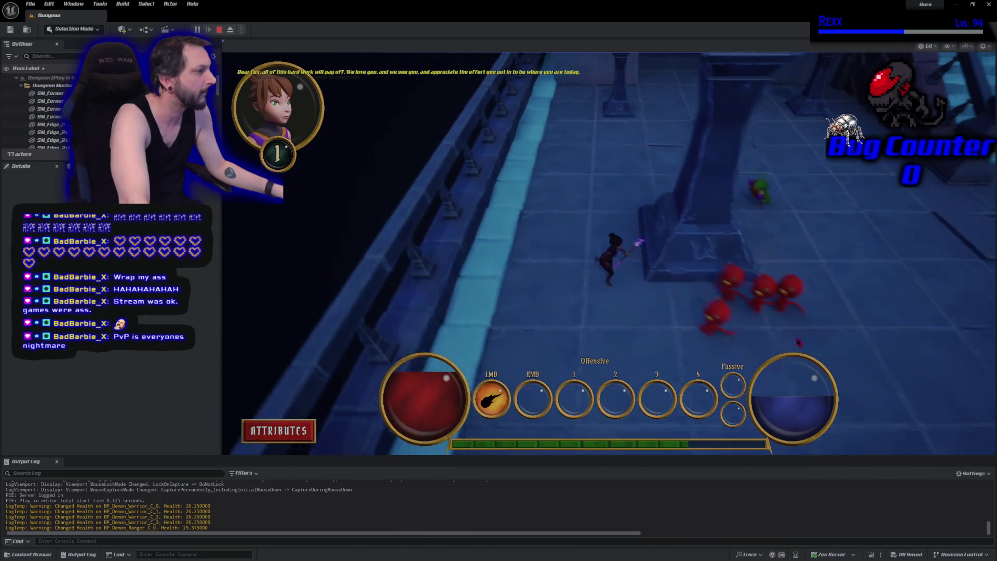
pyautogui.click(692, 296)
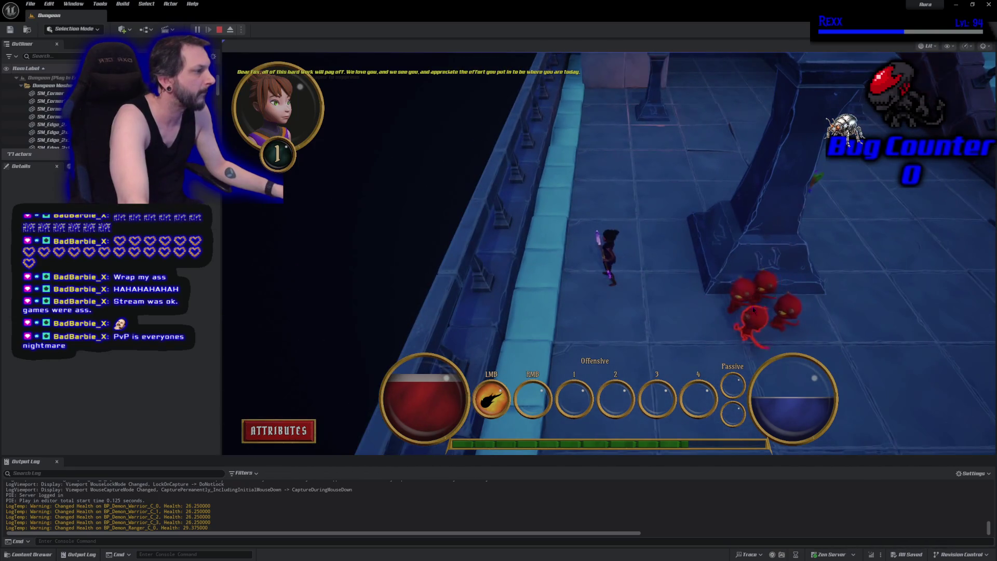
pyautogui.click(693, 298)
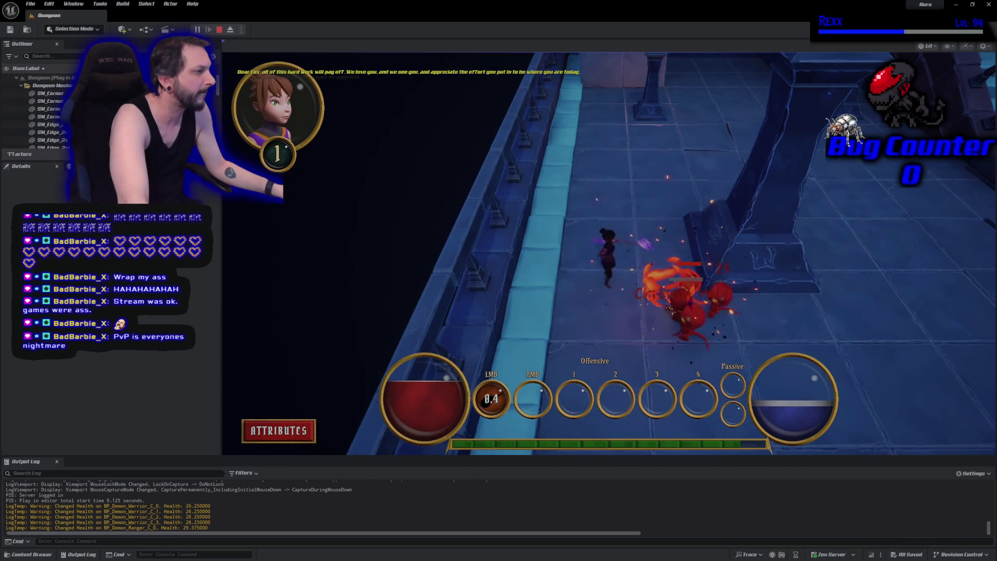
pyautogui.moveTo(680, 299); pyautogui.dragTo(671, 292)
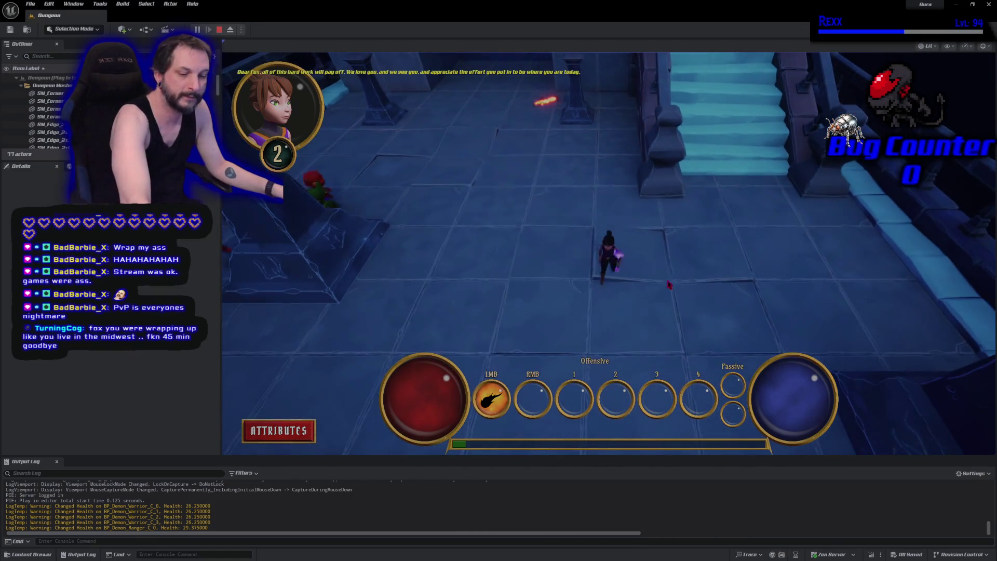
pyautogui.press('Escape')
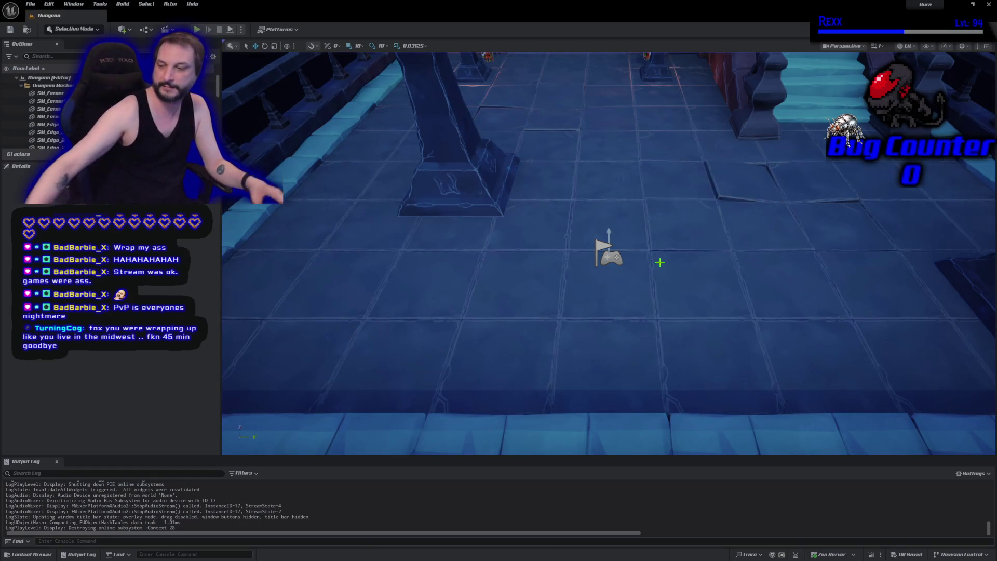